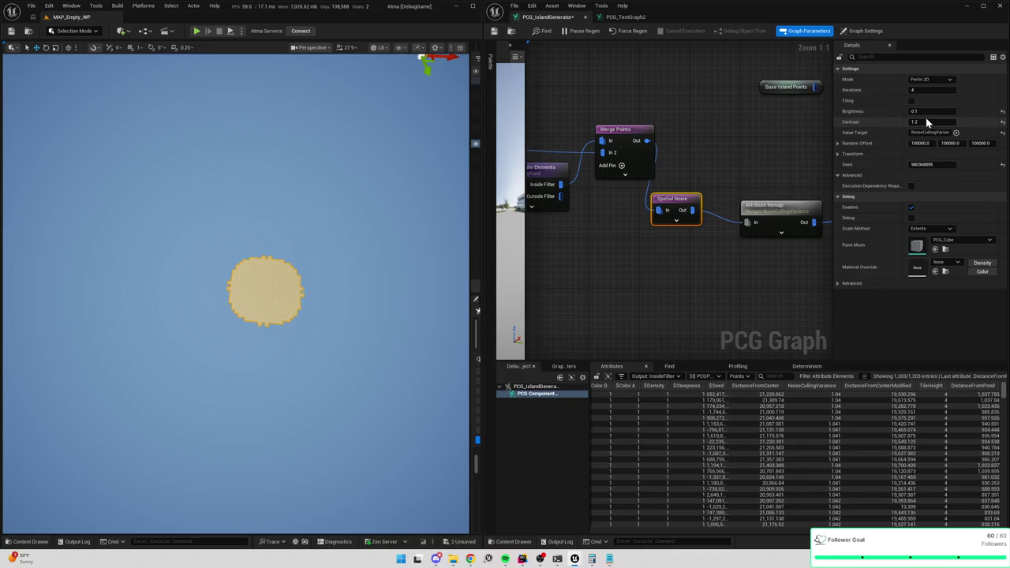
Try Spatial Noise contrast values of 5 and 15, then inspect the node's output points.
left_click(926, 122)
type("5")
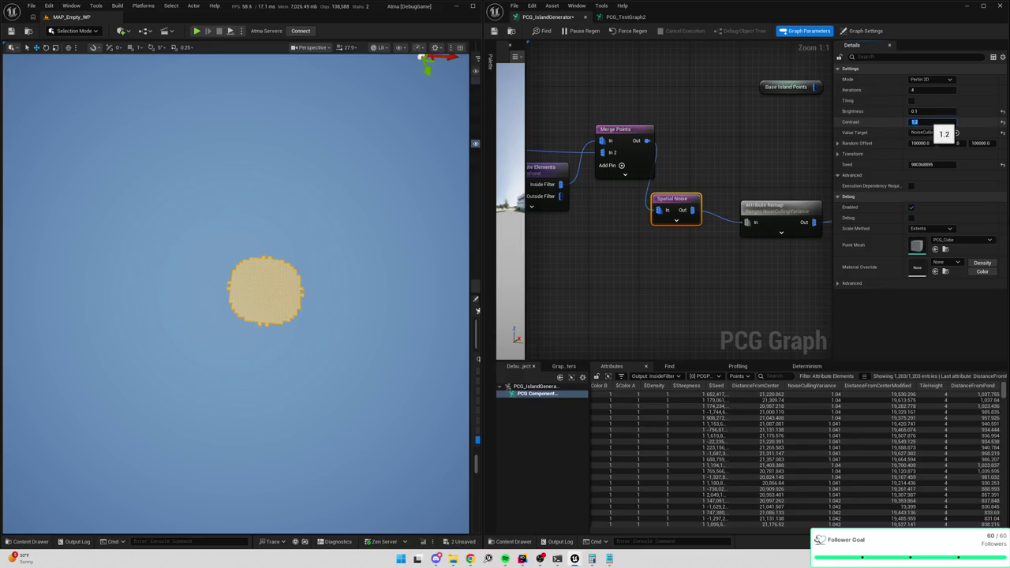
key("Return")
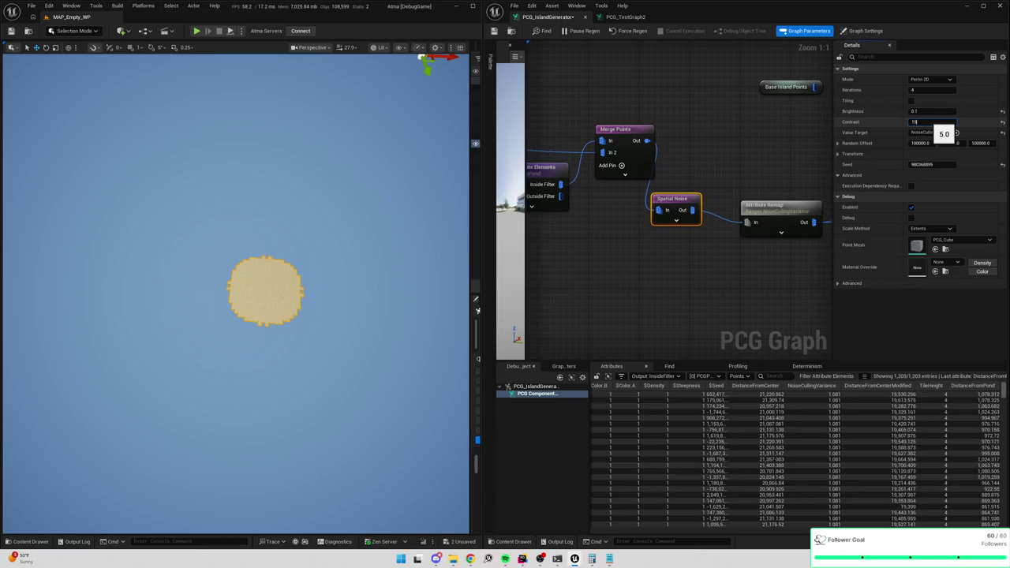
key("Return")
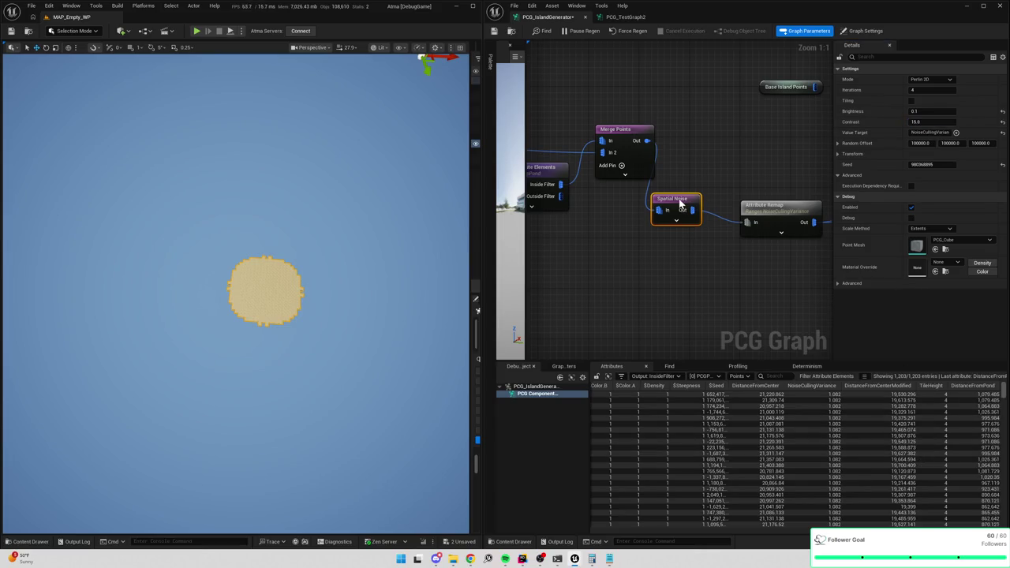
key("a")
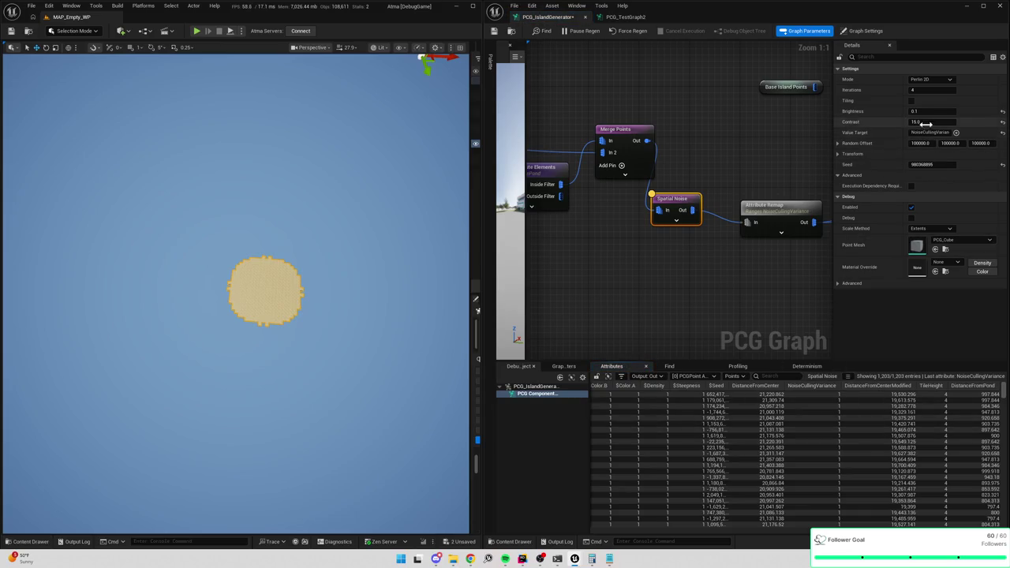
Set the Spatial Noise contrast to 1.0 and sort the points by NoiseCullingVariance.
left_click(924, 121)
type("1")
key("Return")
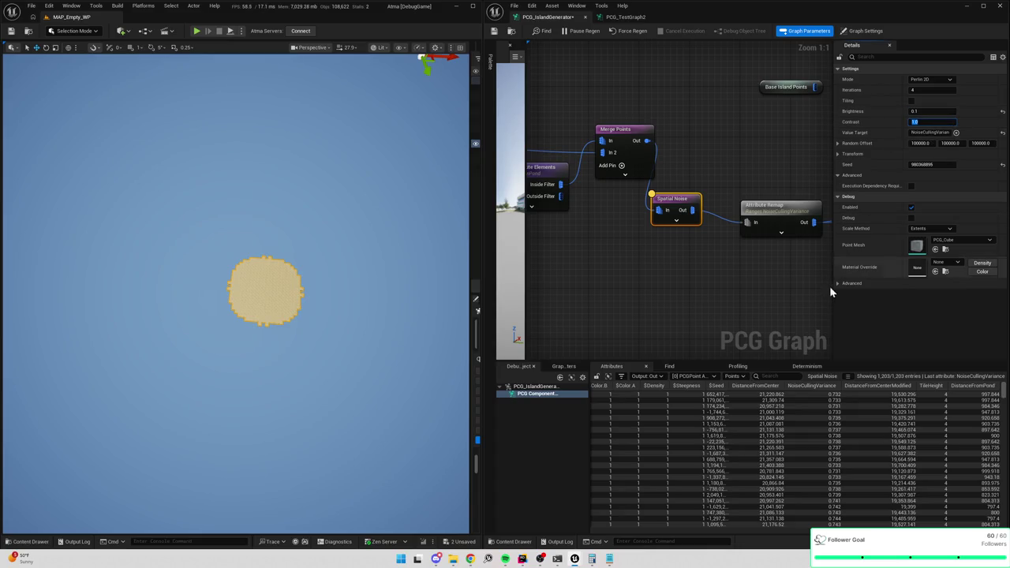
left_click(823, 387)
left_click(823, 387)
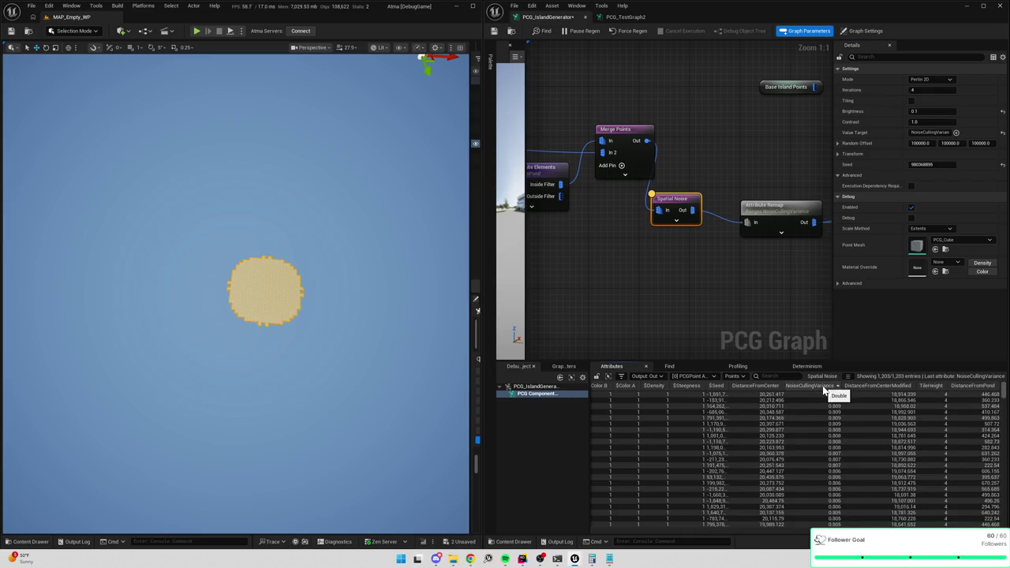
Re-sort NoiseCullingVariance descending and add a Multiply node beside the noise chain.
left_click(823, 388)
left_click_drag(764, 256, 673, 239)
scroll(671, 237, "down", 2)
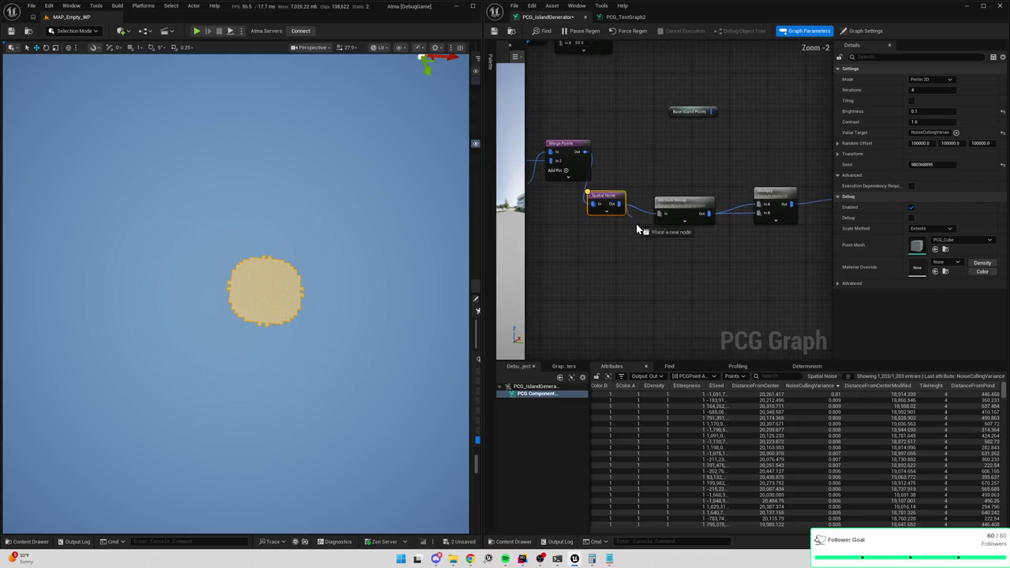
right_click(639, 230)
type("multiply")
key("Return")
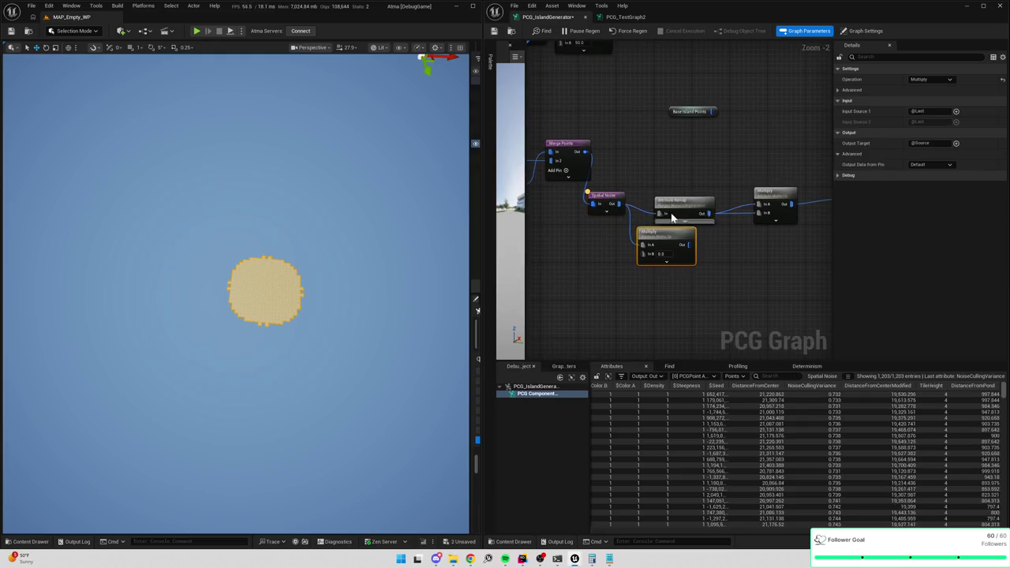
left_click_drag(711, 194, 638, 194)
Delete the Attribute Remap node and move the Multiply node into its place.
left_click(612, 206)
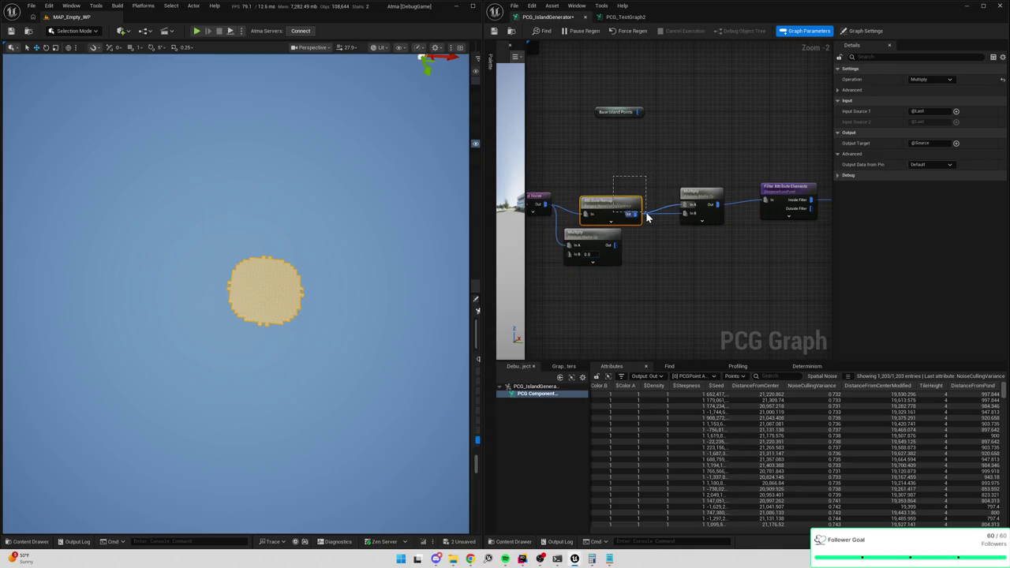
key("Delete")
mouse_move(606, 247)
left_mouse_down()
mouse_move(609, 210)
mouse_move(685, 203)
mouse_move(629, 219)
left_mouse_up()
key("Escape")
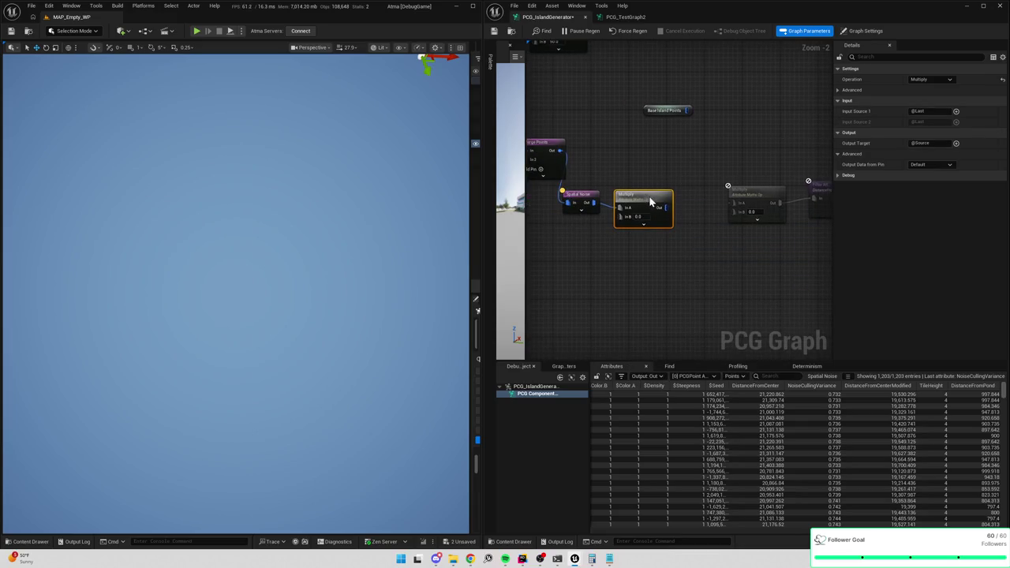
Set the Multiply's Input Source 1 to NoiseCullingVariance and wire Spatial Noise into In A.
left_click(922, 112)
type("NoiseCullingVal")
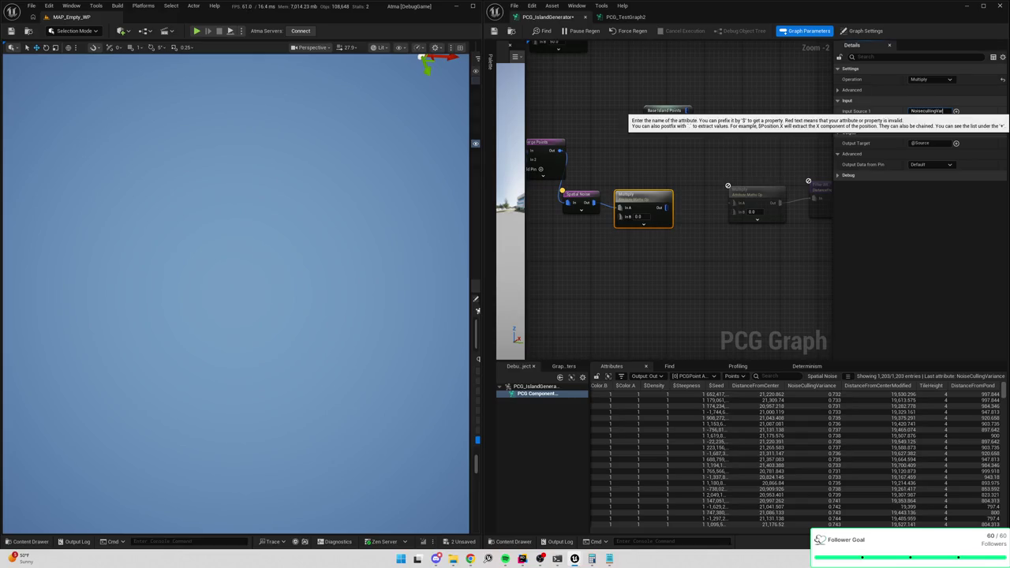
key("ctrl+a")
type("No")
key("Return")
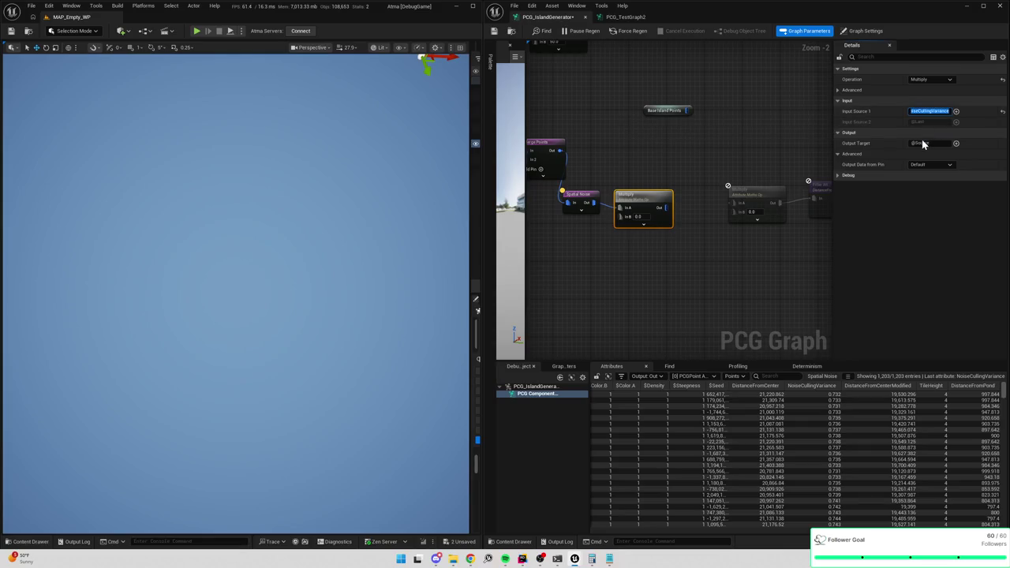
left_click_drag(594, 203, 620, 207)
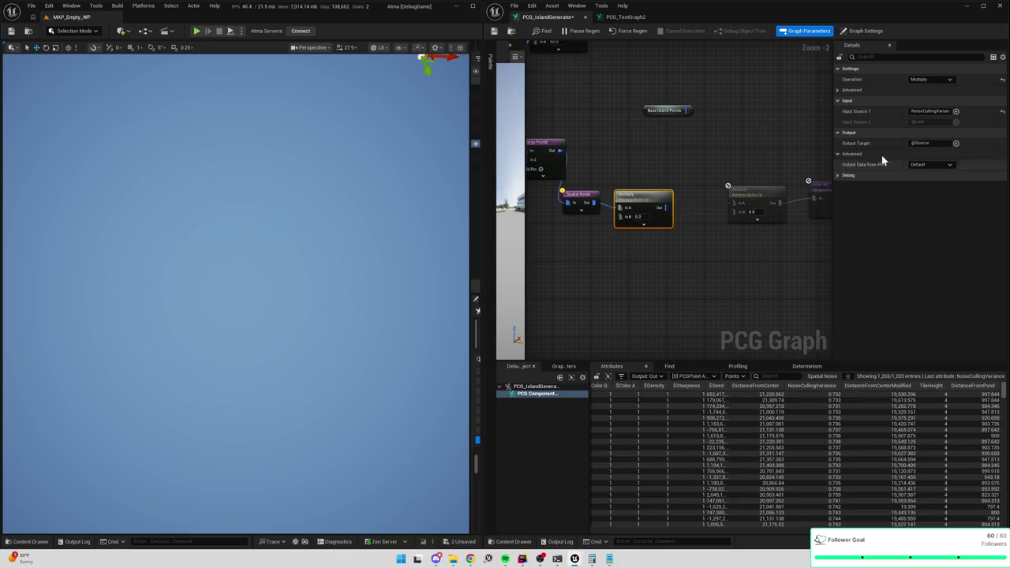
Set the Multiply's In B to 10 and its Output Target to NoiseCullingVariance.
scroll(553, 211, "up", 3)
left_click(699, 220)
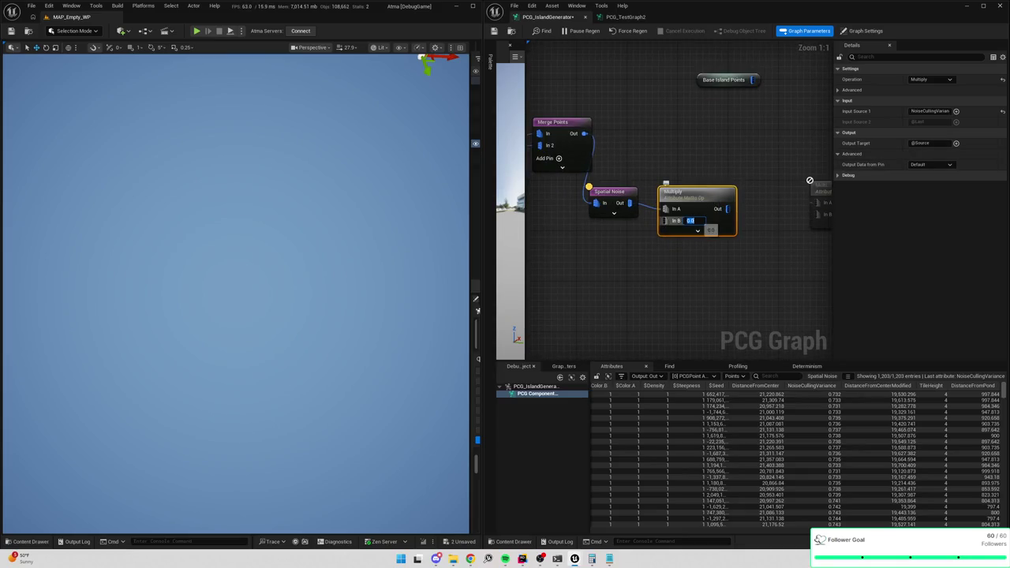
type("10")
key("Return")
left_click(883, 143)
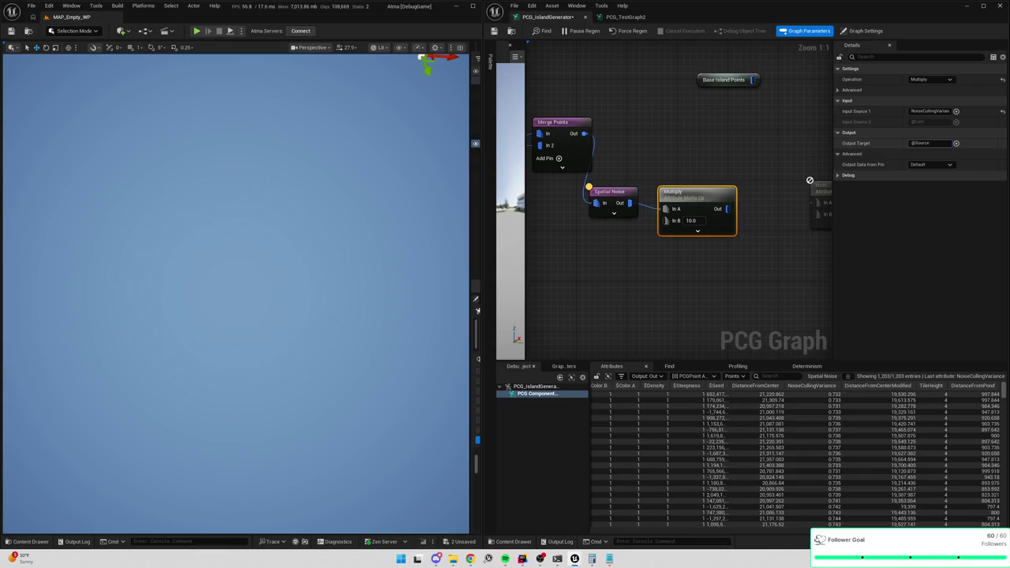
type("NoiseCullingVariance")
key("Return")
Wire the noise Multiply's output into both inputs of the DistanceFromPond Multiply.
mouse_move(666, 213)
left_mouse_down()
mouse_move(724, 225)
mouse_move(756, 207)
left_mouse_up()
left_click(785, 202)
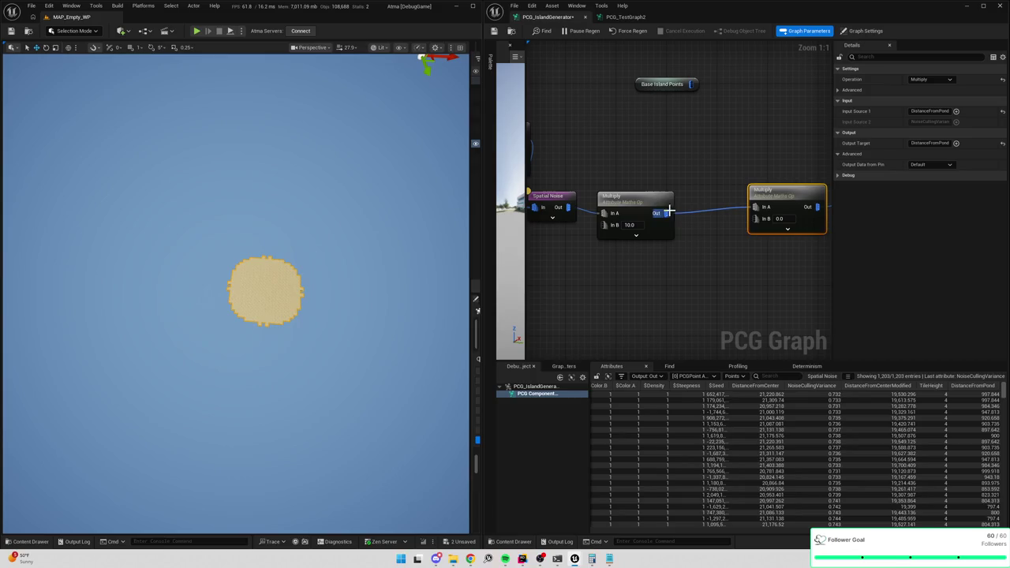
mouse_move(666, 213)
left_mouse_down()
mouse_move(750, 218)
mouse_move(779, 253)
left_mouse_up()
left_click(683, 204)
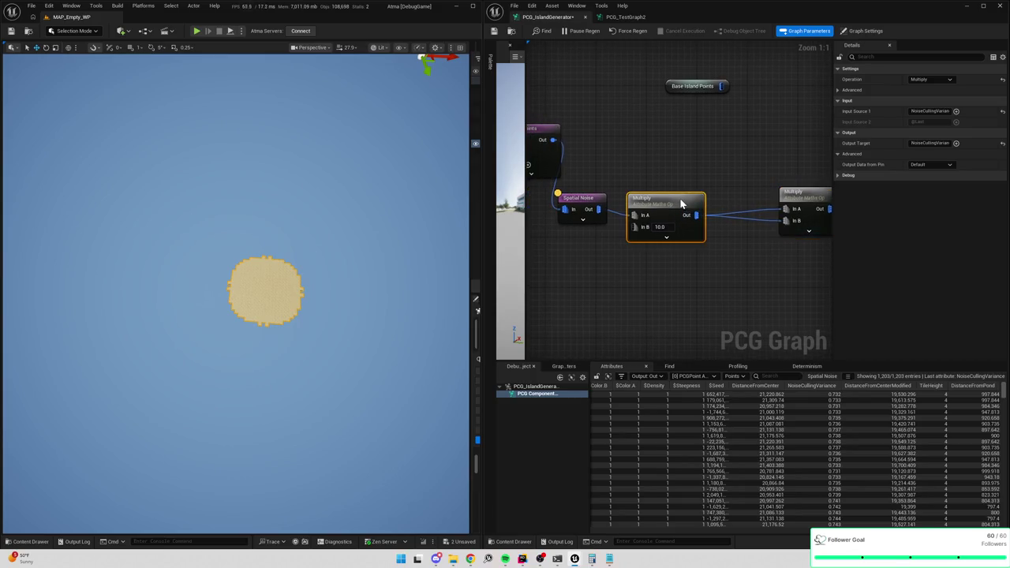
left_click(776, 197)
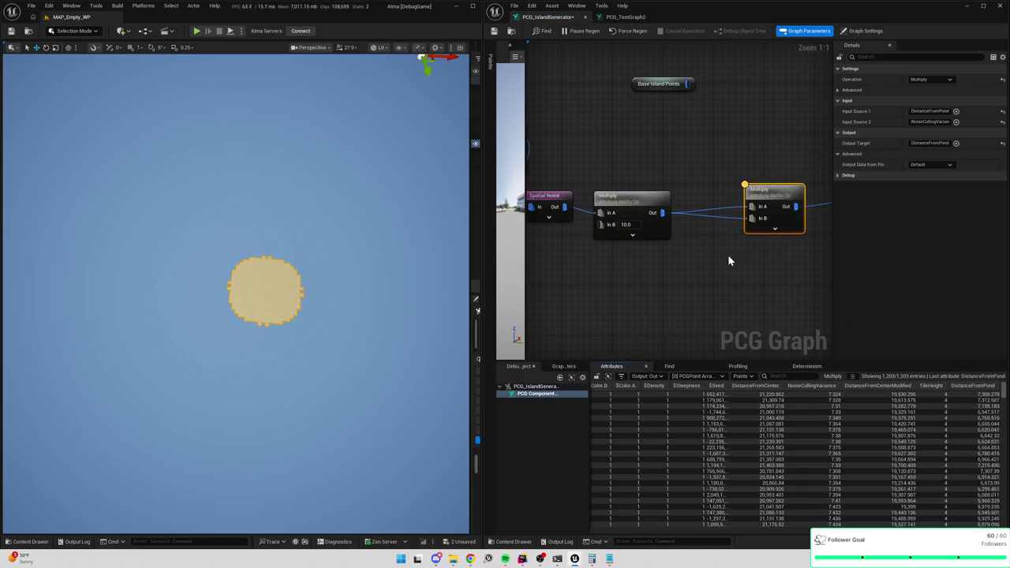
Sort the points by NoiseCullingVariance and drag the noise multiplier up to 25.
scroll(822, 427, "down", 5)
left_click(816, 386)
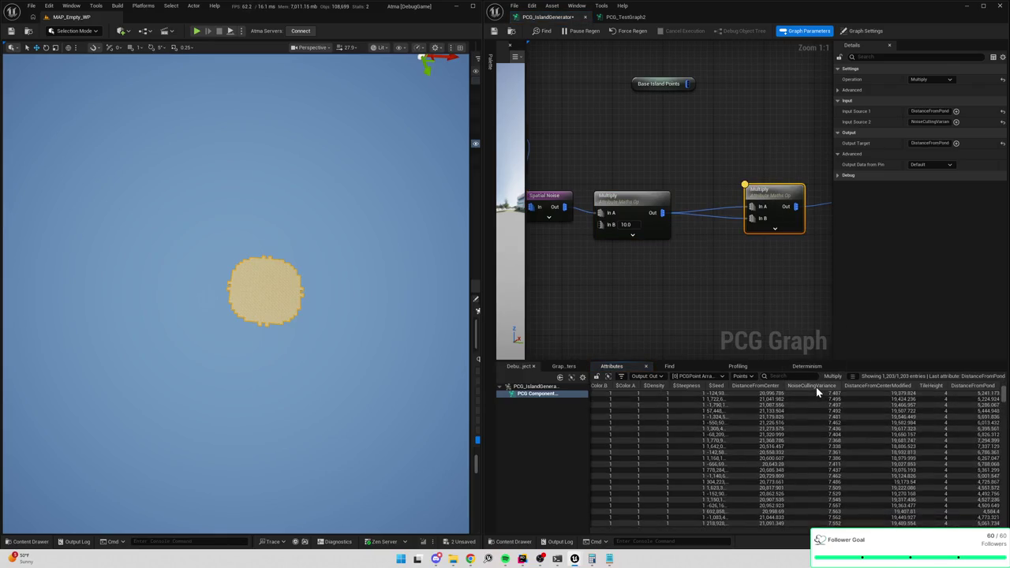
scroll(715, 262, "down", 2)
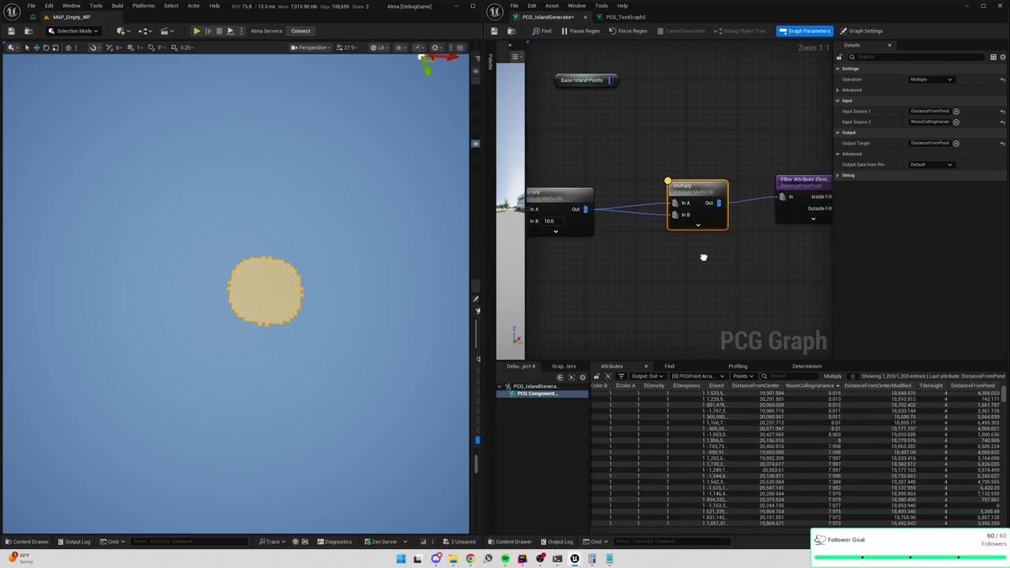
mouse_move(642, 235)
left_mouse_down()
mouse_move(671, 237)
mouse_move(699, 259)
left_mouse_up()
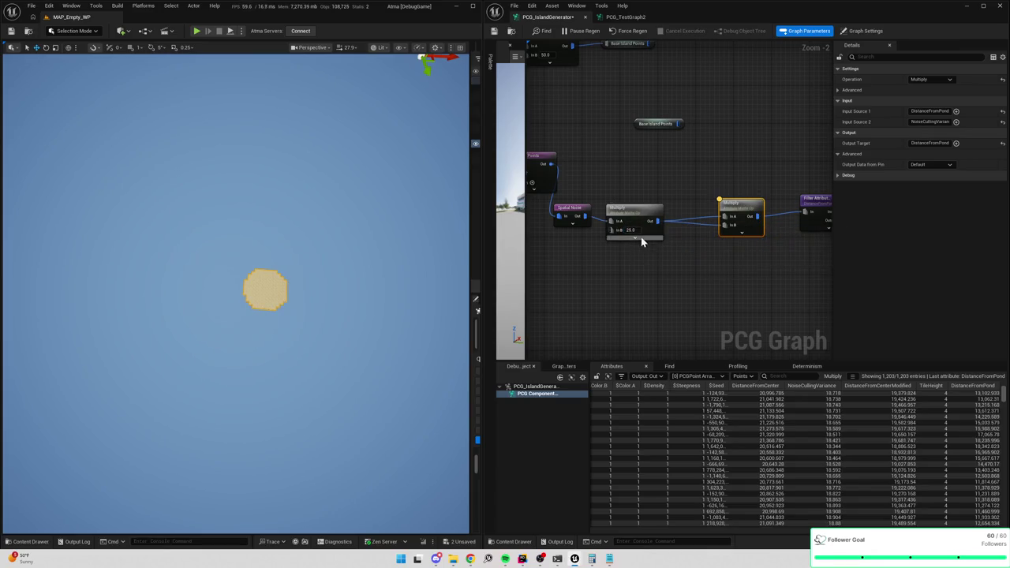
Change the Filter Attribute Elements Double Value from 6000 to 10000.
left_click_drag(758, 268, 745, 255)
left_click(675, 197)
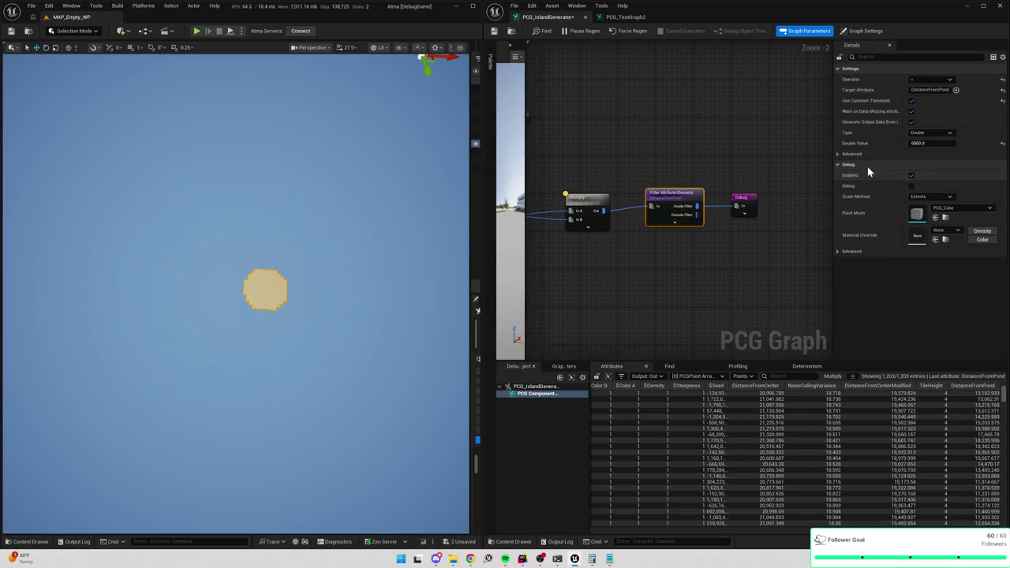
left_click(927, 143)
type("10000")
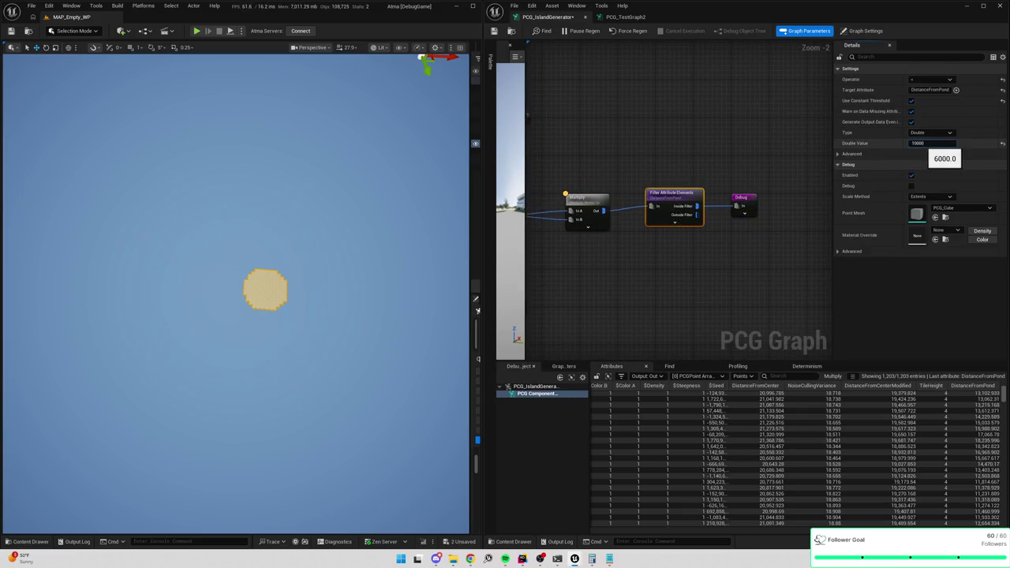
key("Return")
scroll(564, 218, "up", 2)
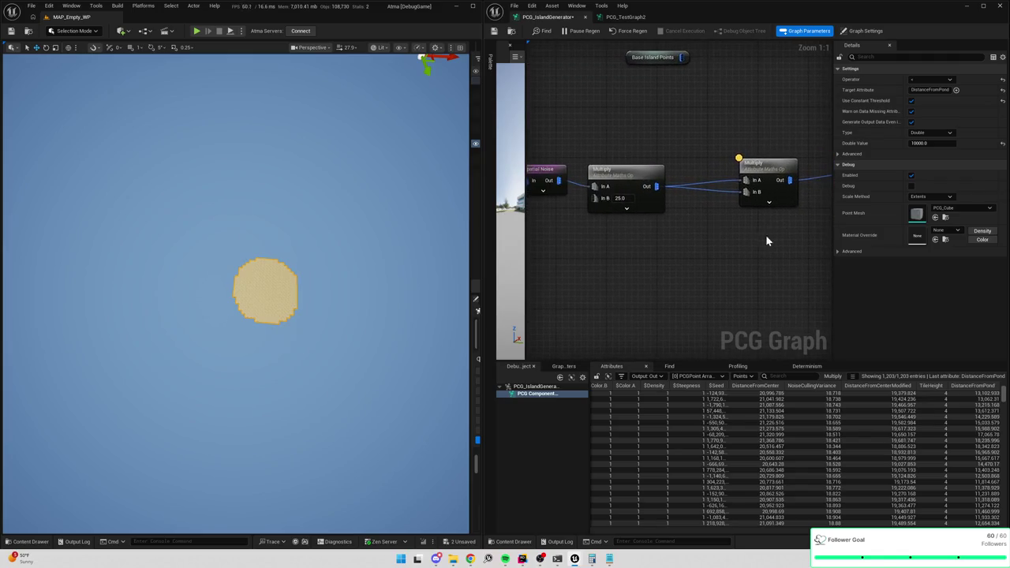
Lower the noise Multiply's In B to 15 and inspect its output data.
left_click(767, 193)
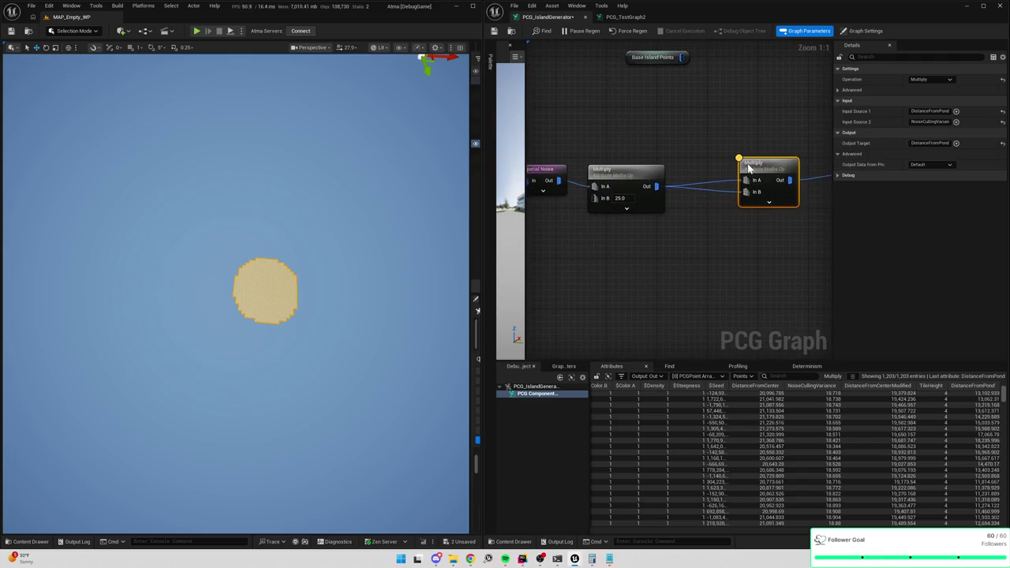
left_click(624, 198)
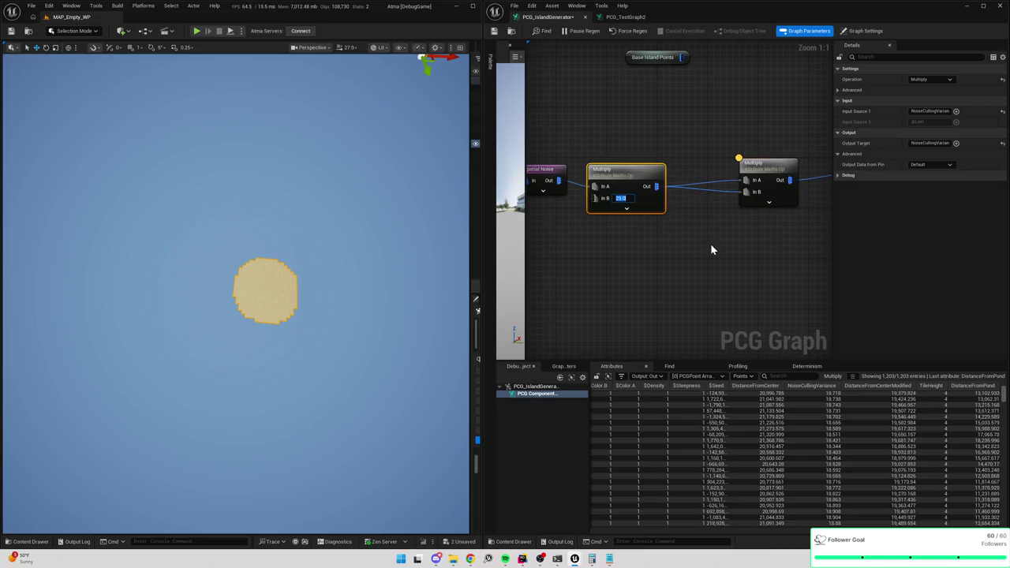
type("15")
key("Return")
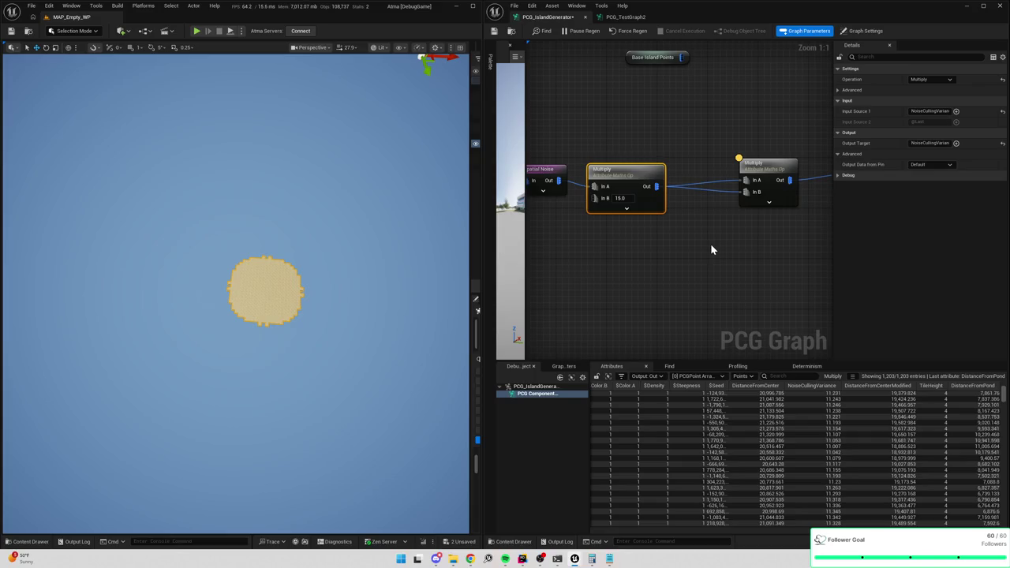
key("a")
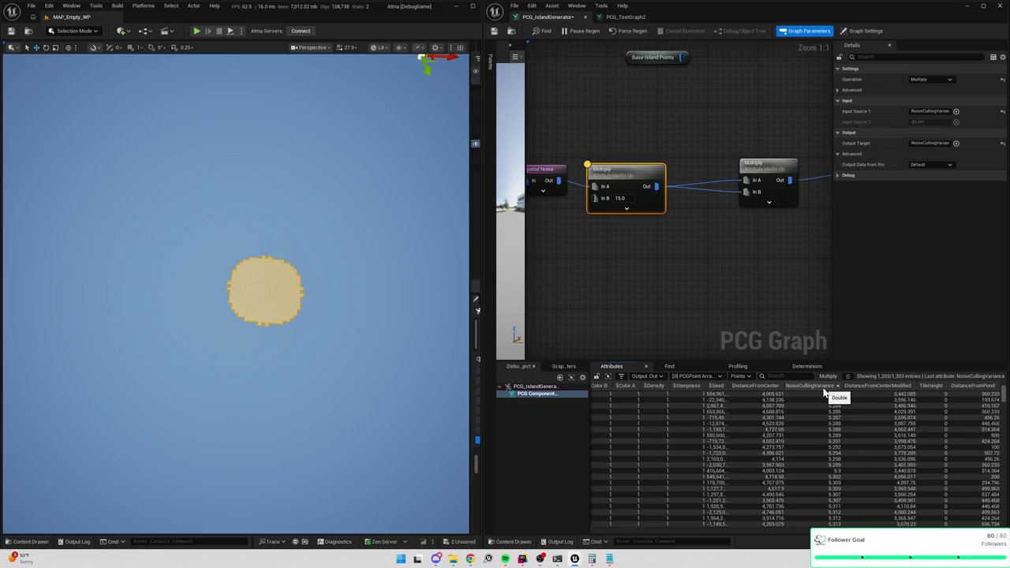
Inspect the second Multiply node's points sorted by DistanceFromPond.
scroll(838, 438, "down", 10)
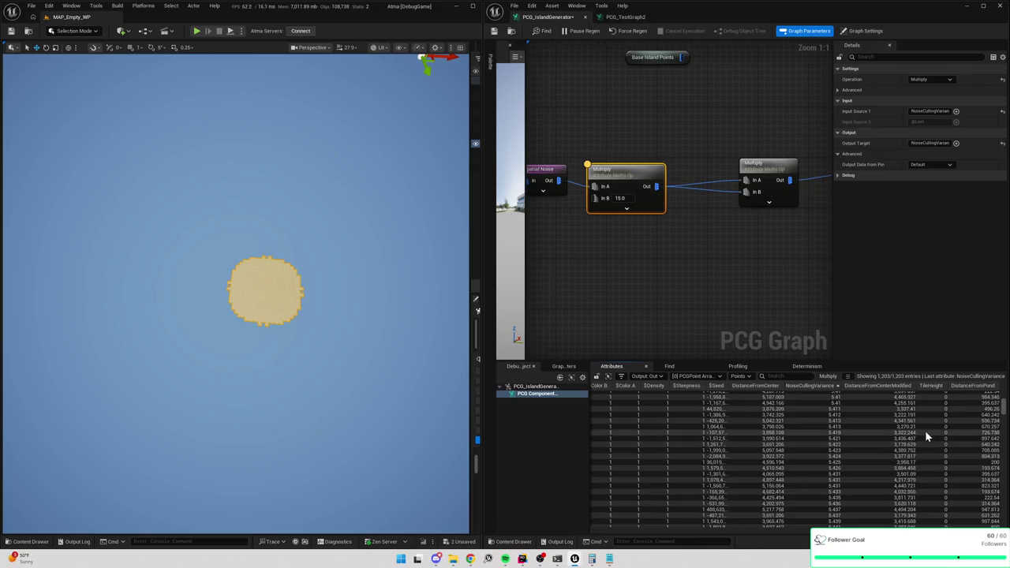
left_click_drag(1004, 407, 1005, 521)
left_click(715, 175)
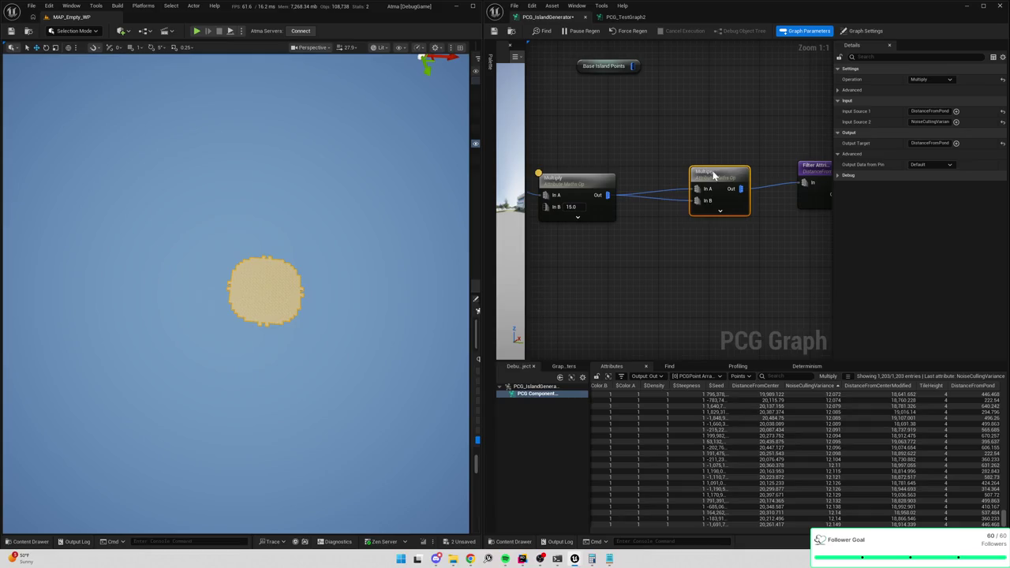
left_click(987, 386)
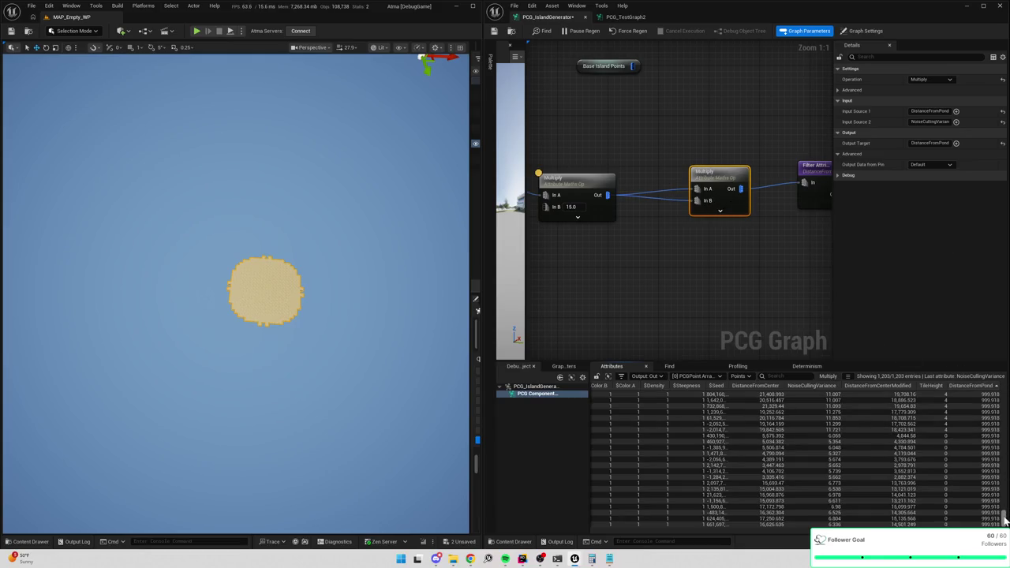
left_click_drag(1005, 521, 1005, 387)
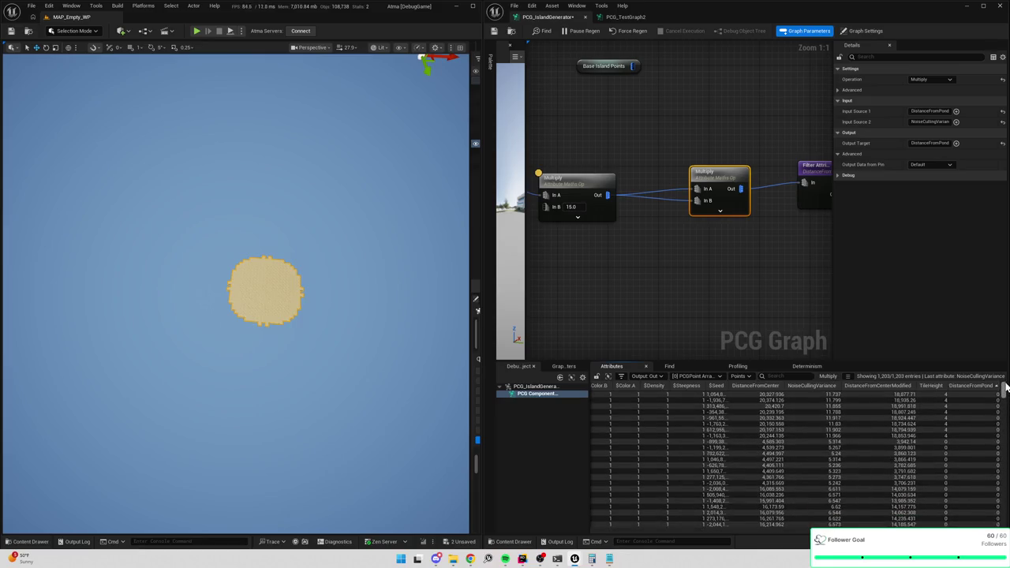
key("a")
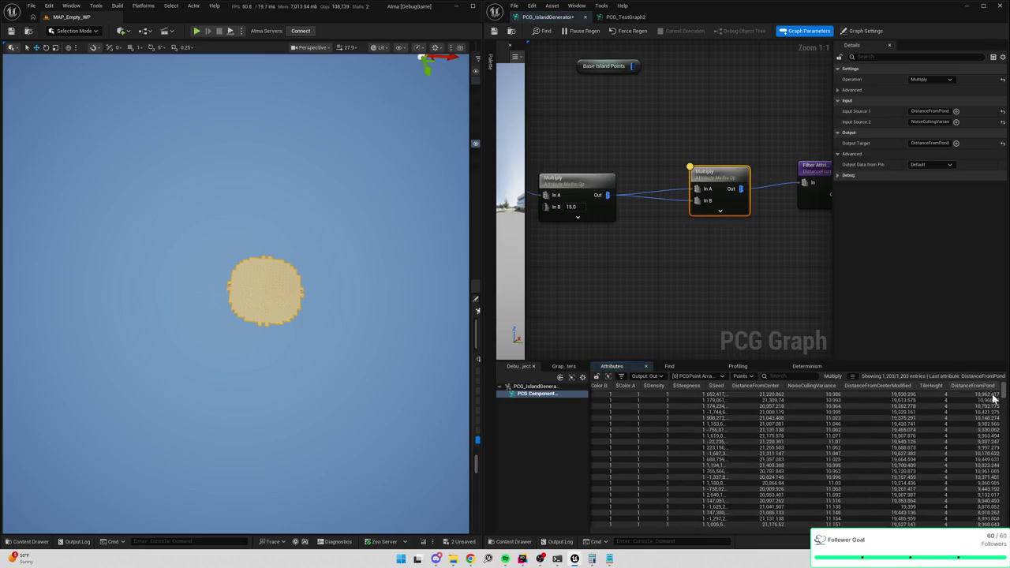
mouse_move(1003, 387)
left_mouse_down()
mouse_move(1007, 400)
mouse_move(1006, 381)
left_mouse_up()
Re-inspect the downstream Multiply's DistanceFromPond output, then pan to the Distance node and warning comment.
key("ctrl+z")
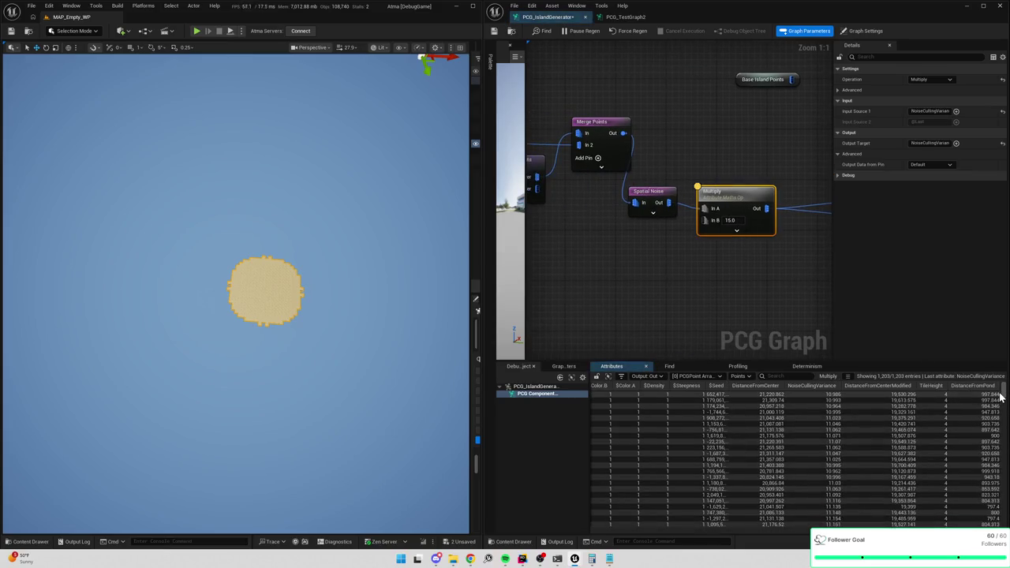
left_click(730, 170)
key("a")
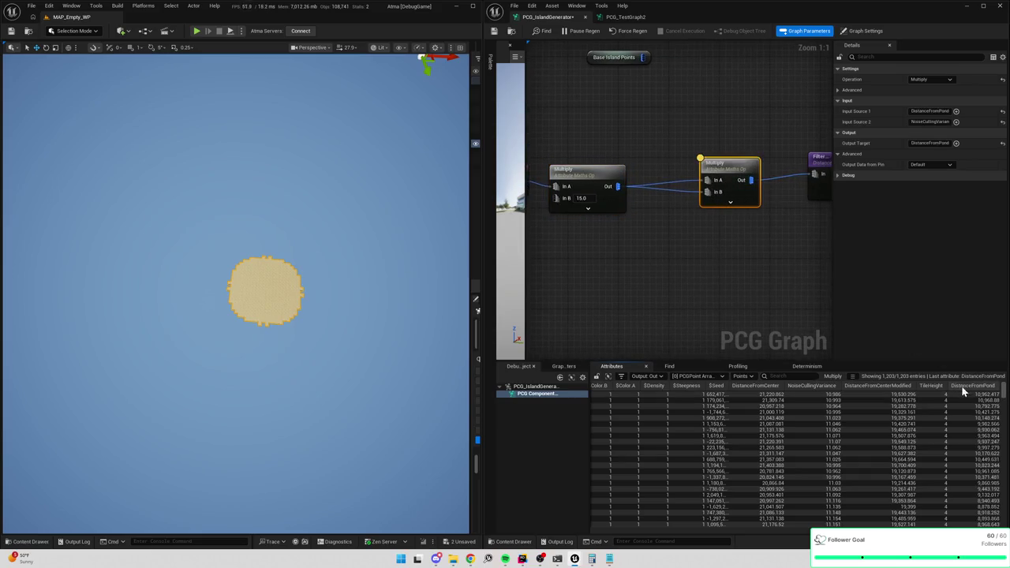
scroll(1006, 394, "down", 2)
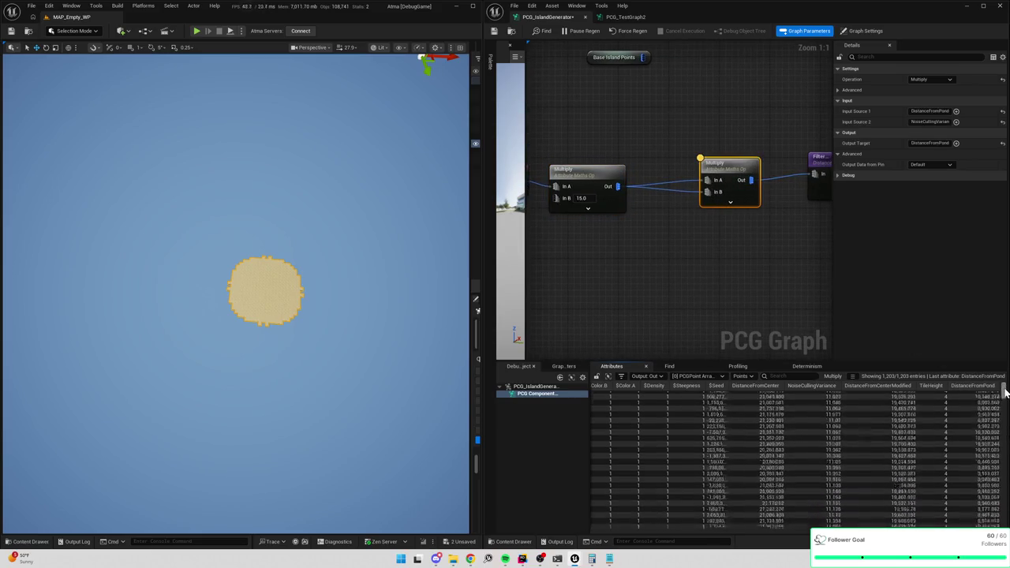
scroll(1006, 392, "up", 2)
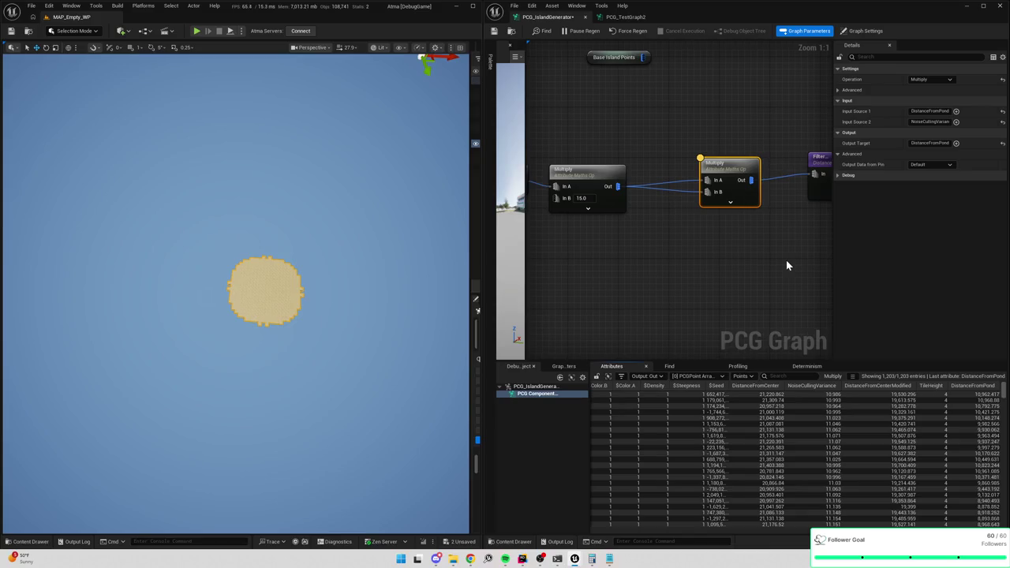
mouse_move(615, 262)
left_mouse_down()
mouse_move(636, 278)
mouse_move(722, 255)
mouse_move(626, 200)
mouse_move(576, 205)
left_mouse_up()
Raise the Distance node's Maximum Distance from 2000 to 4000.
left_click(661, 131)
left_click(923, 123)
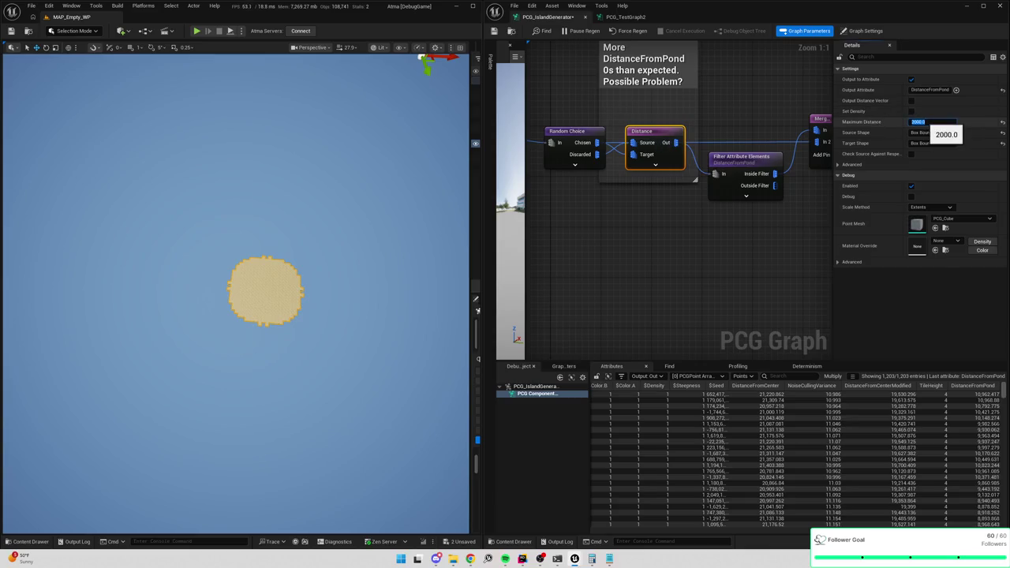
type("4000")
key("Return")
Select the second Multiply node and sort its points by DistanceFromPond ascending.
mouse_move(820, 244)
left_mouse_down()
mouse_move(694, 237)
mouse_move(695, 253)
left_mouse_up()
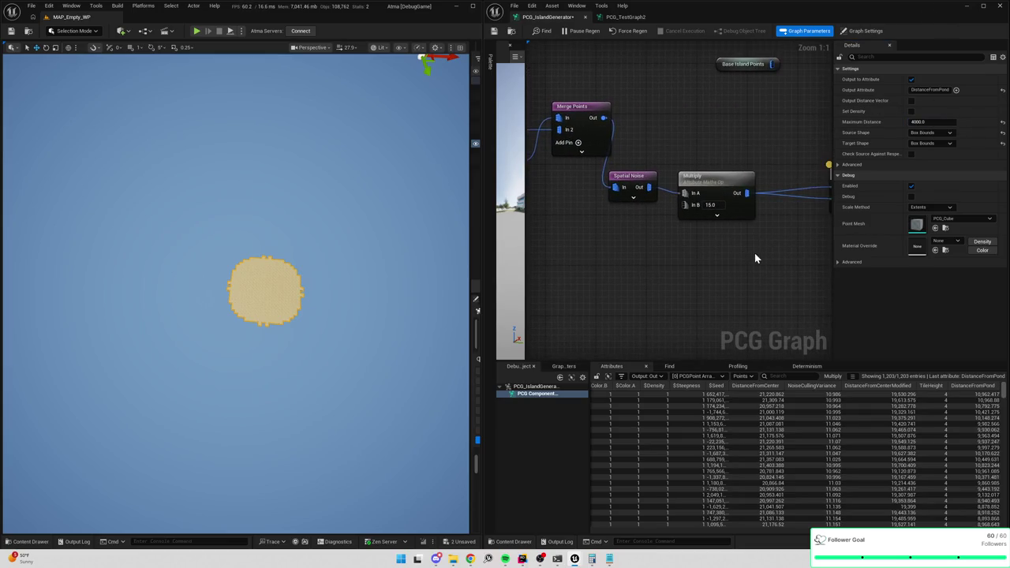
left_click_drag(755, 258, 641, 252)
left_click(742, 166)
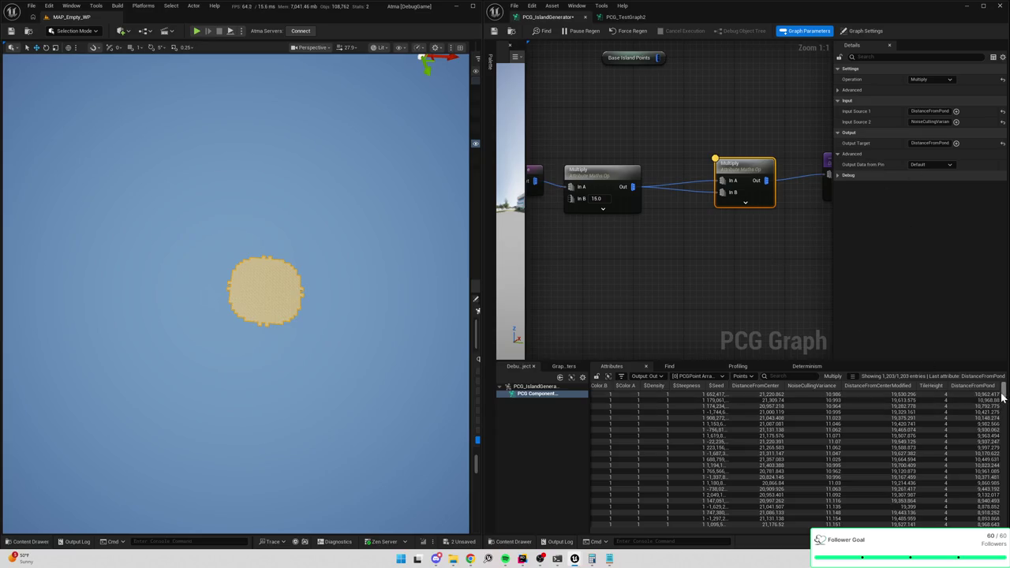
mouse_move(1002, 395)
left_mouse_down()
mouse_move(999, 478)
mouse_move(1004, 395)
mouse_move(1000, 428)
left_mouse_up()
scroll(985, 442, "down", 4)
left_click(970, 389)
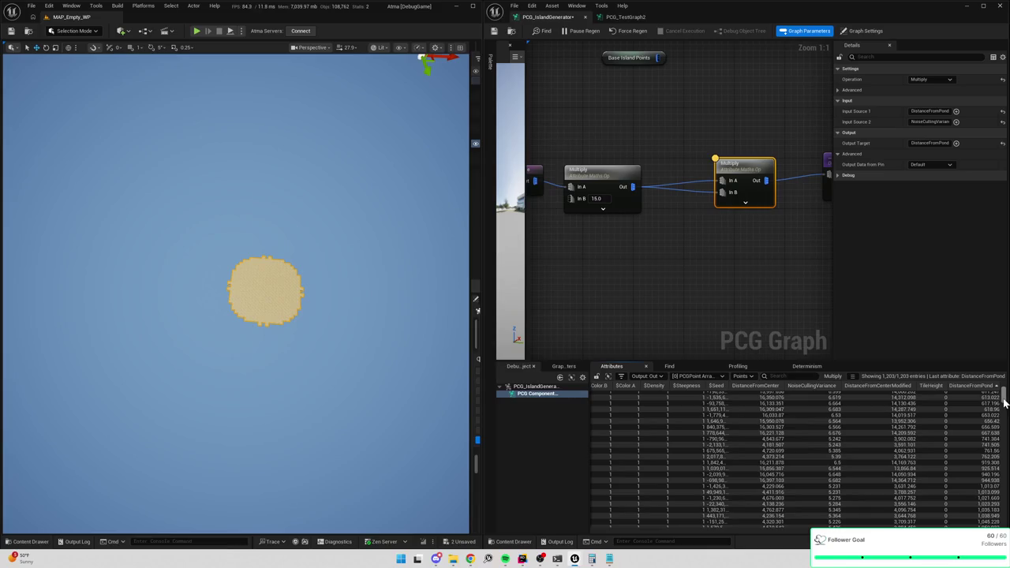
Scroll through the sorted DistanceFromPond values and pan to the Filter Attribute Elements node.
scroll(969, 426, "down", 2)
scroll(973, 425, "up", 1)
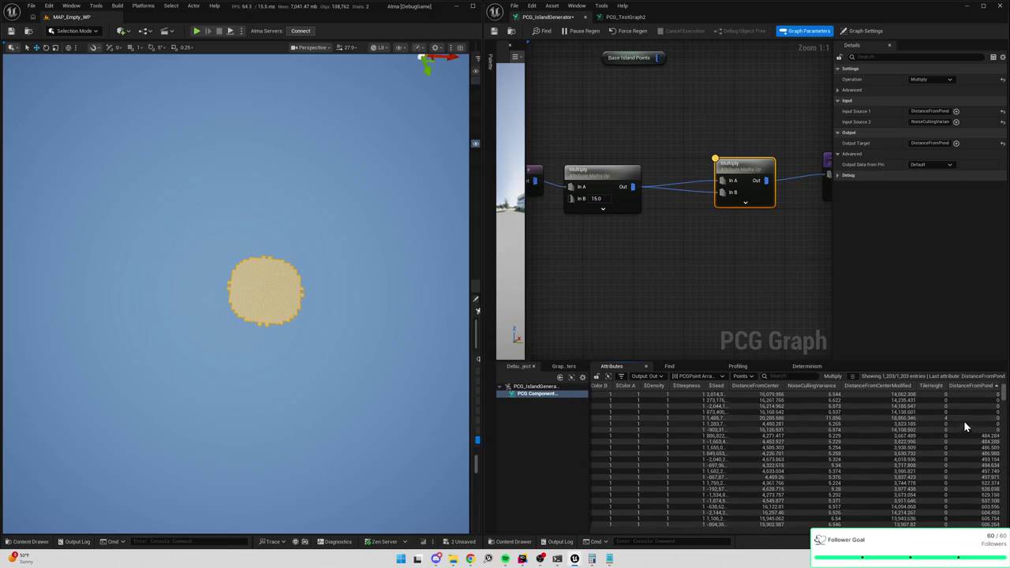
scroll(916, 444, "up", 1)
scroll(960, 433, "down", 5)
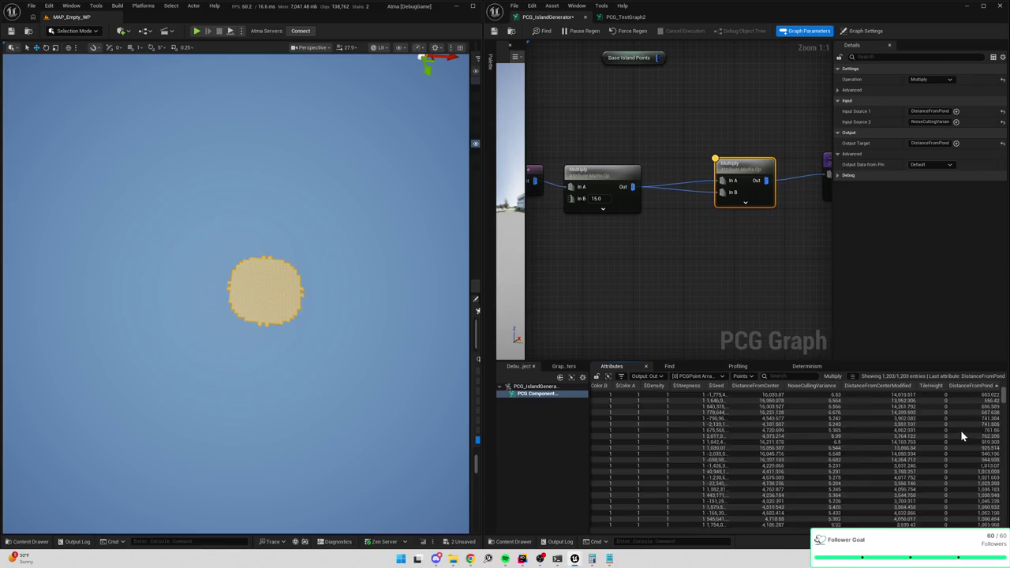
scroll(966, 424, "down", 10)
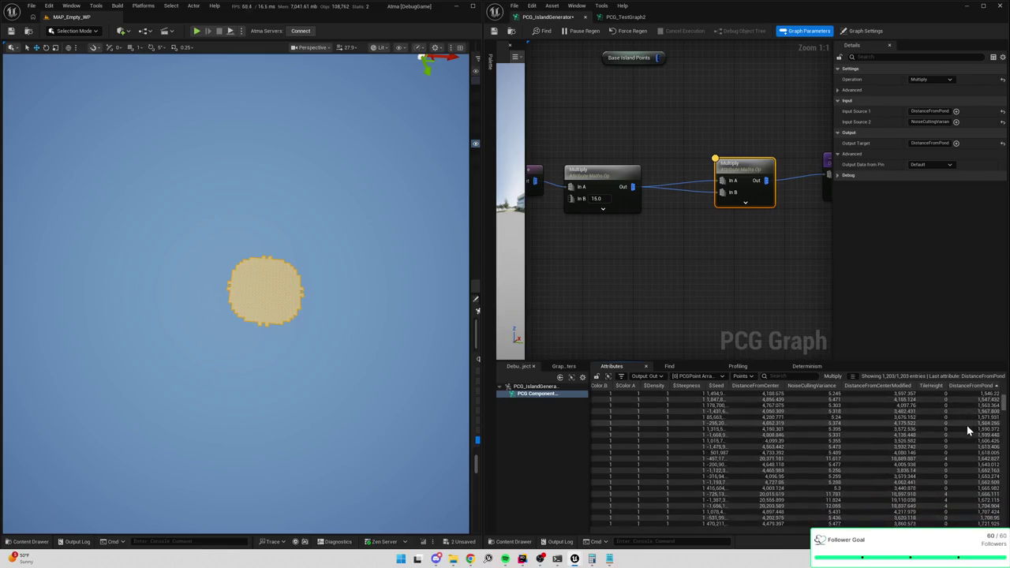
left_click_drag(778, 295, 714, 267)
Lower the filter's Double Value to 3000, then 2000, and orbit the viewport around the island.
left_click(687, 170)
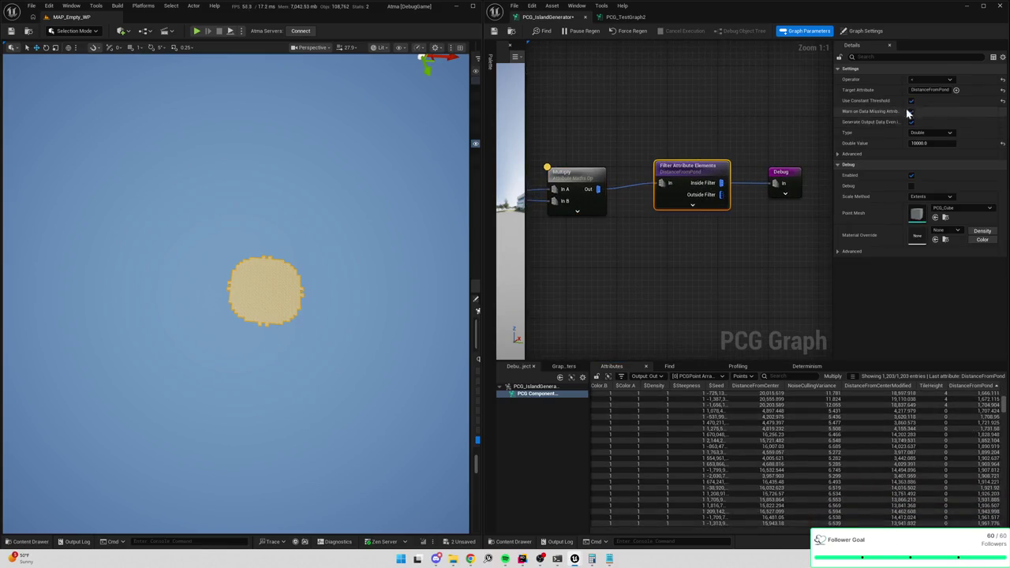
left_click(930, 143)
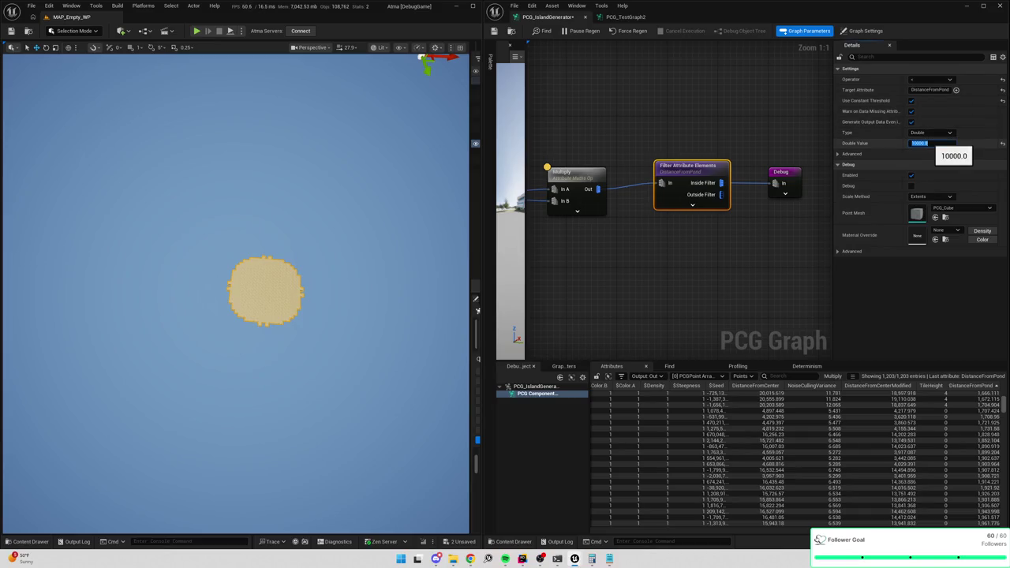
type("3000")
key("Return")
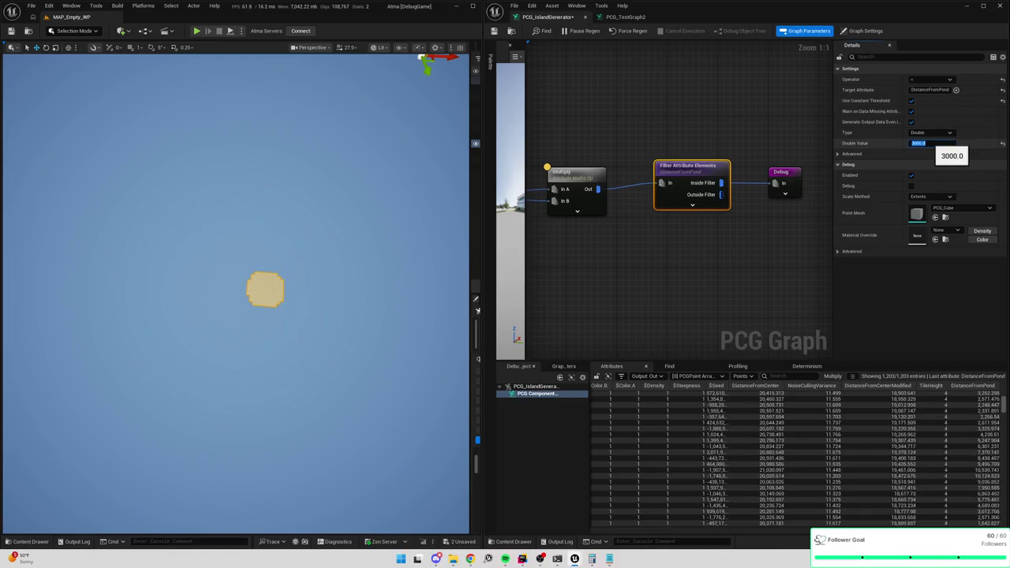
key("Return")
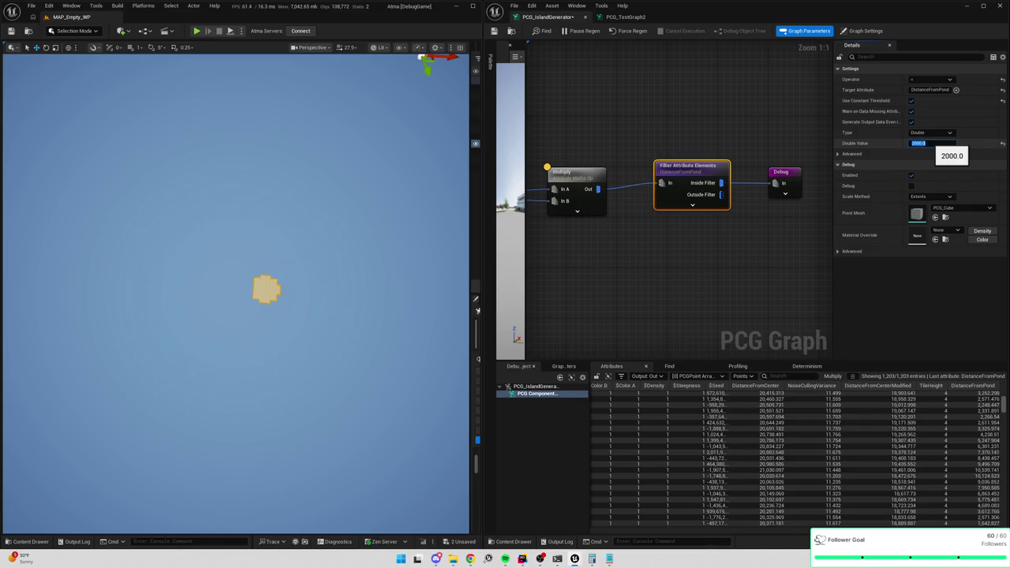
left_click_drag(237, 292, 315, 312)
scroll(237, 292, "down", 5)
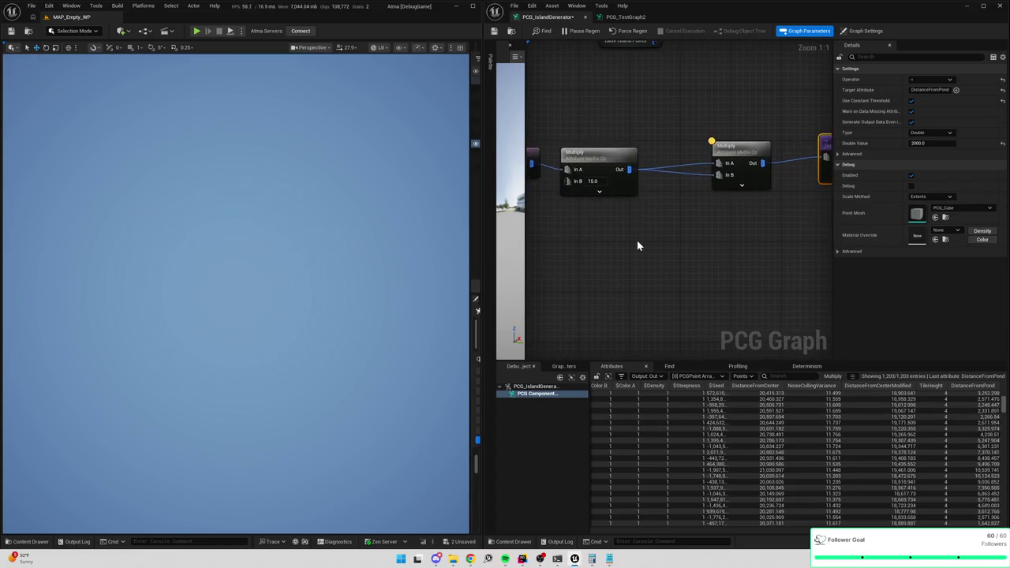
scroll(969, 450, "up", 5)
left_click_drag(1003, 403, 1002, 454)
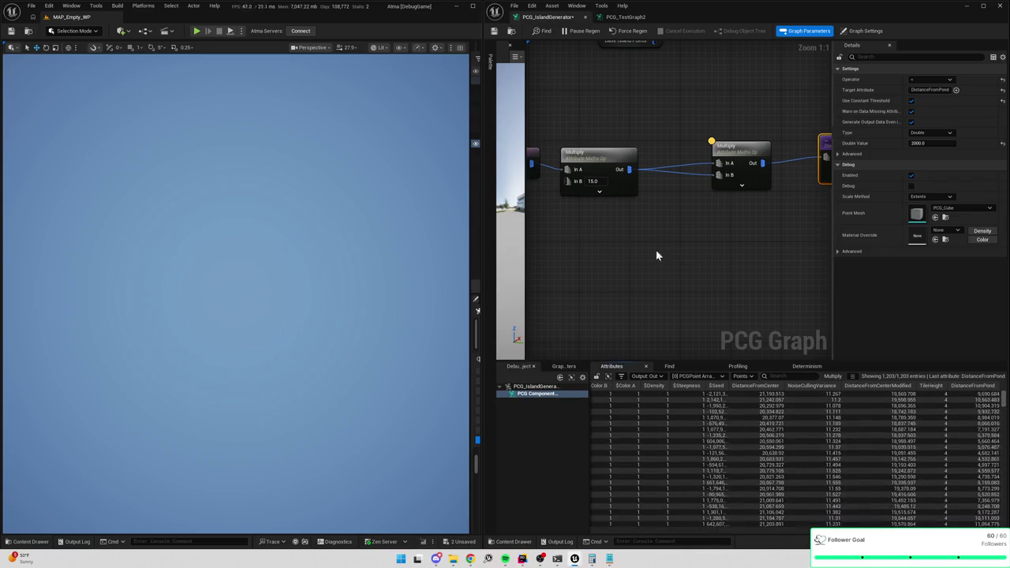
left_click_drag(336, 326, 336, 326)
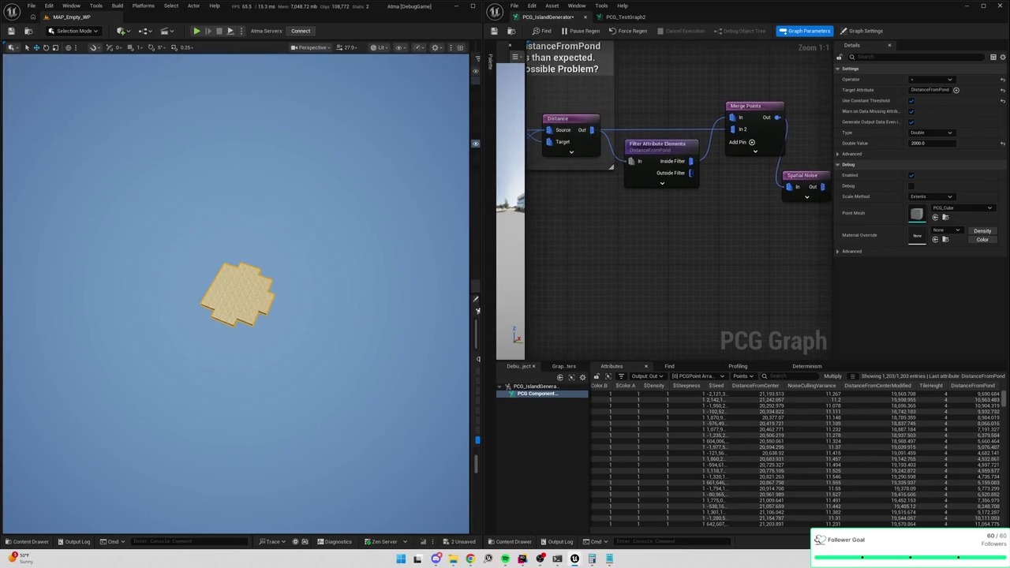
Toggle the Spatial Noise debug point cloud on and off, then reselect the filter node.
left_click(767, 203)
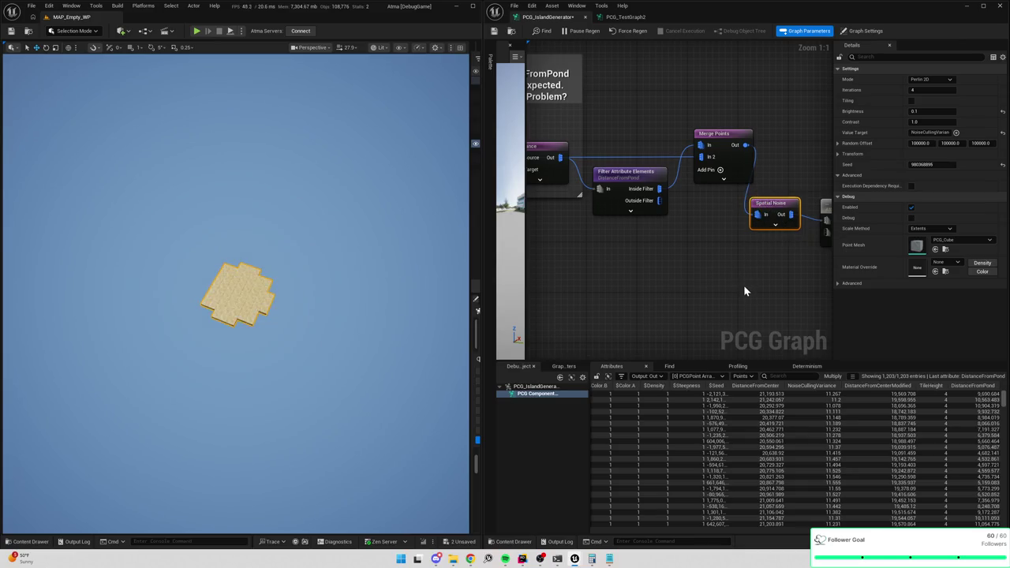
left_click_drag(743, 287, 669, 264)
scroll(669, 264, "down", 2)
key("d")
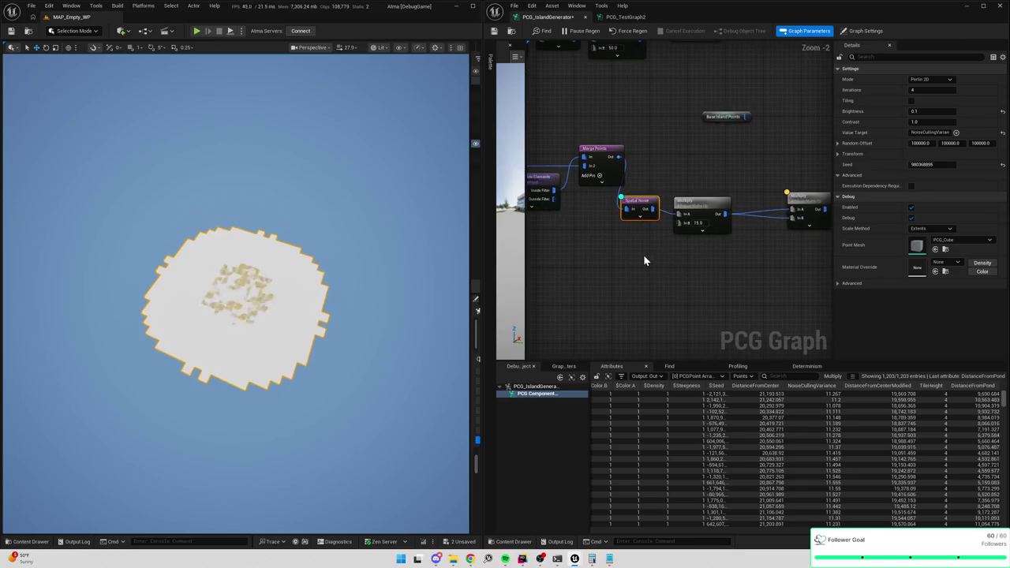
key("d")
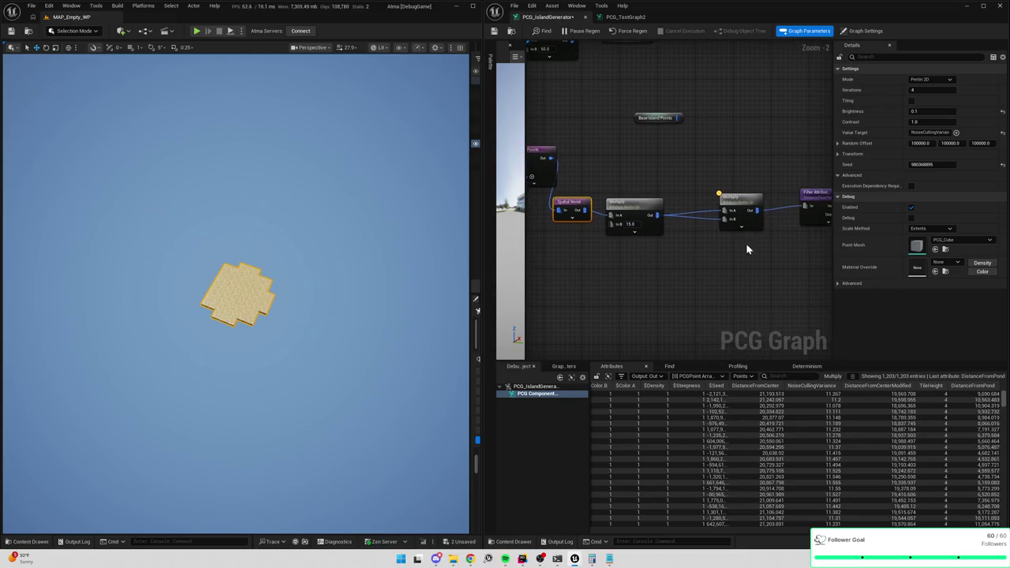
left_click(714, 194)
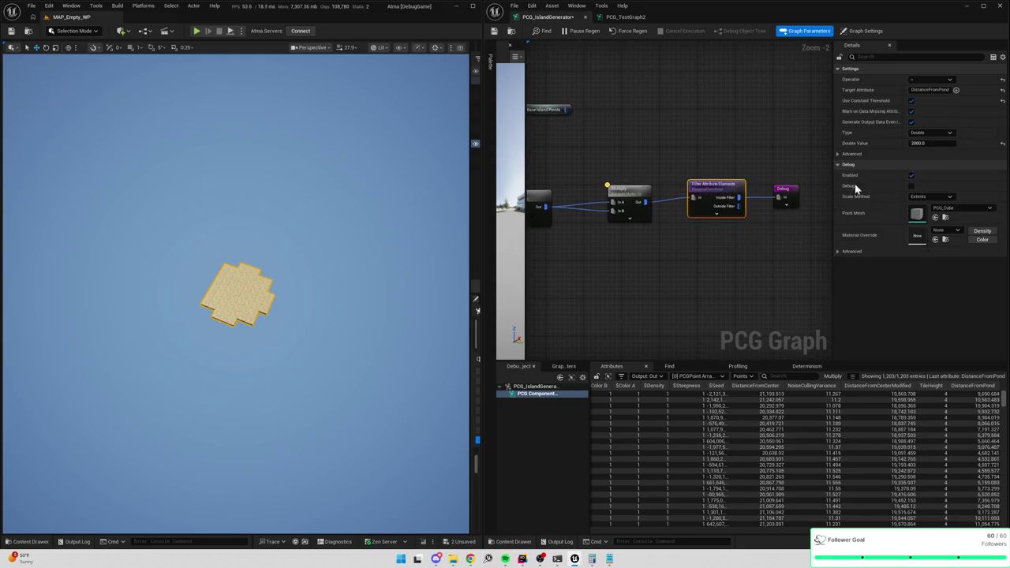
Set the DistanceFromPond filter threshold back to 10000.
left_click(924, 143)
type("100")
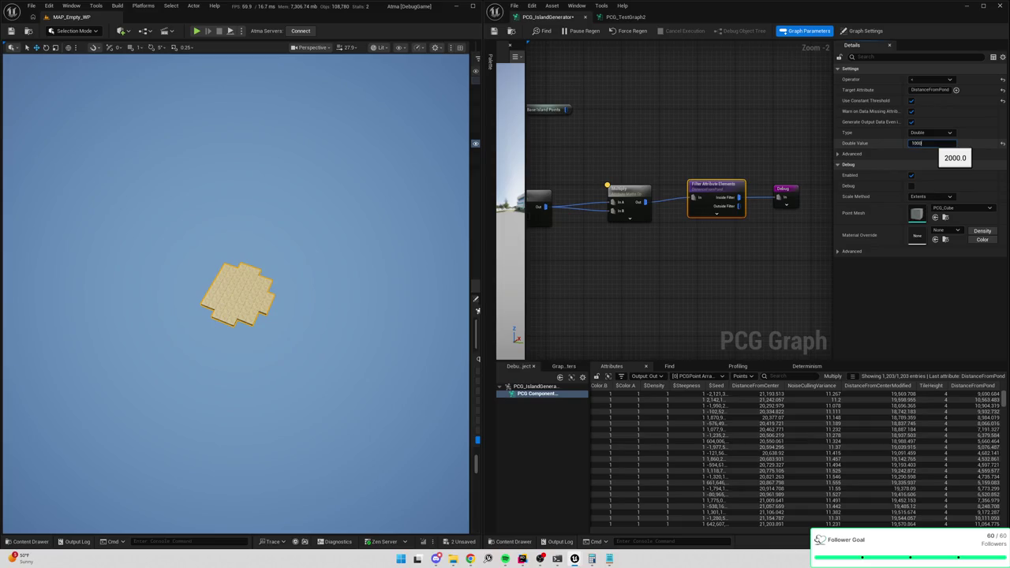
type("0")
key("Return")
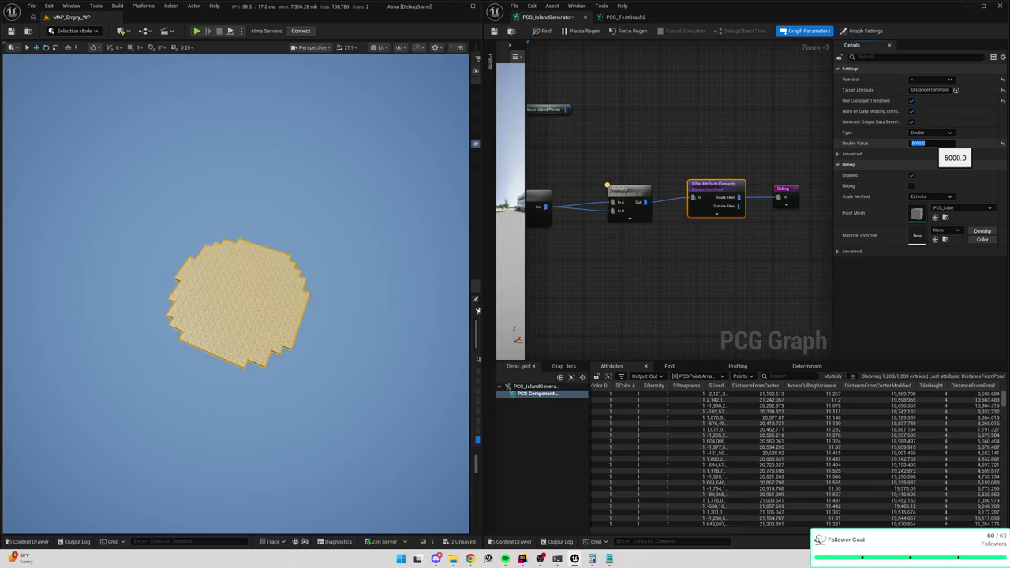
Raise the first Multiply node's In B to 50.0.
left_click(581, 190)
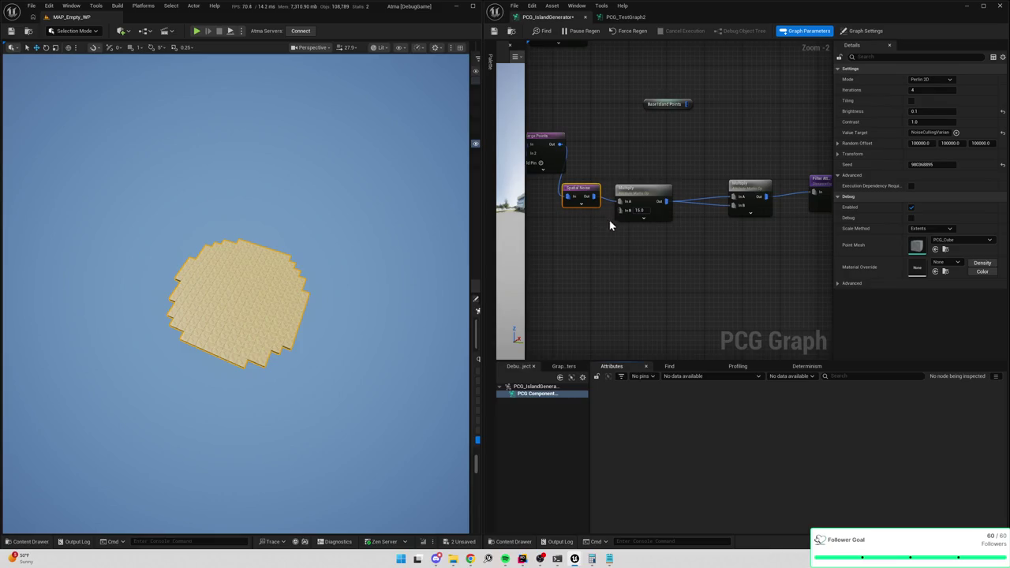
left_click(638, 190)
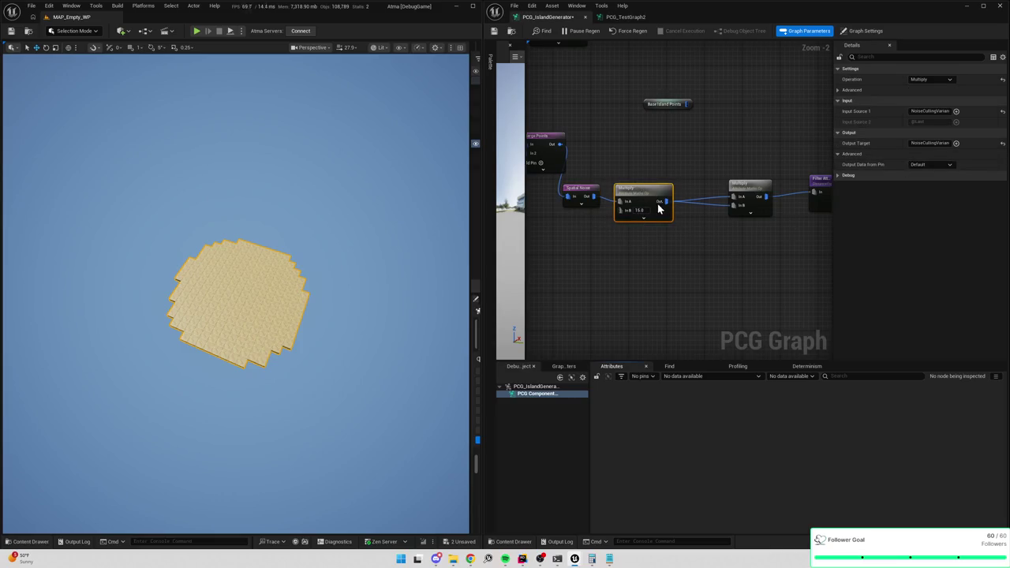
left_click(640, 209)
type("50")
key("Return")
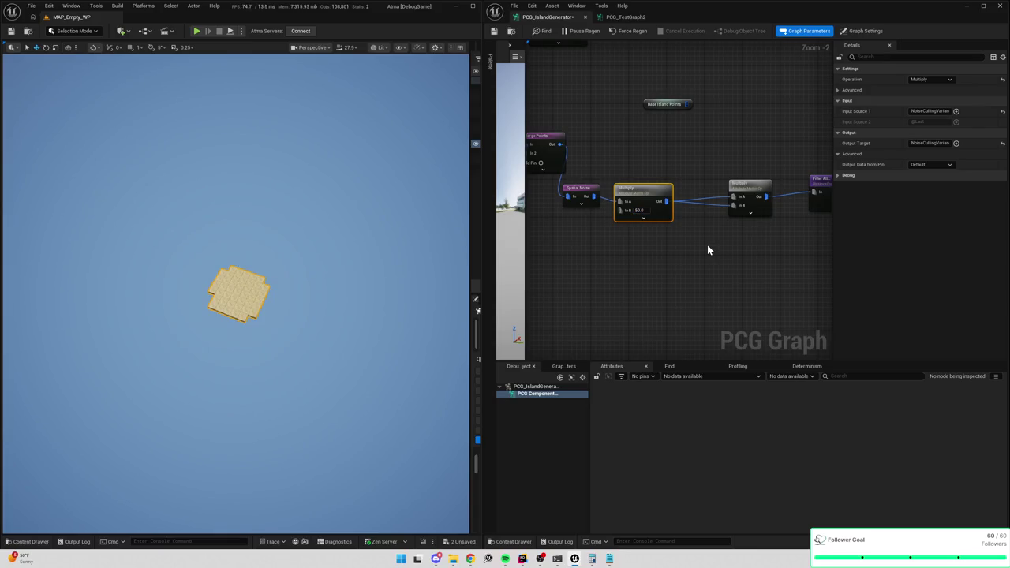
Raise the filter's Double Value threshold to 50000, then lower it to 40000.
left_click_drag(655, 250, 567, 254)
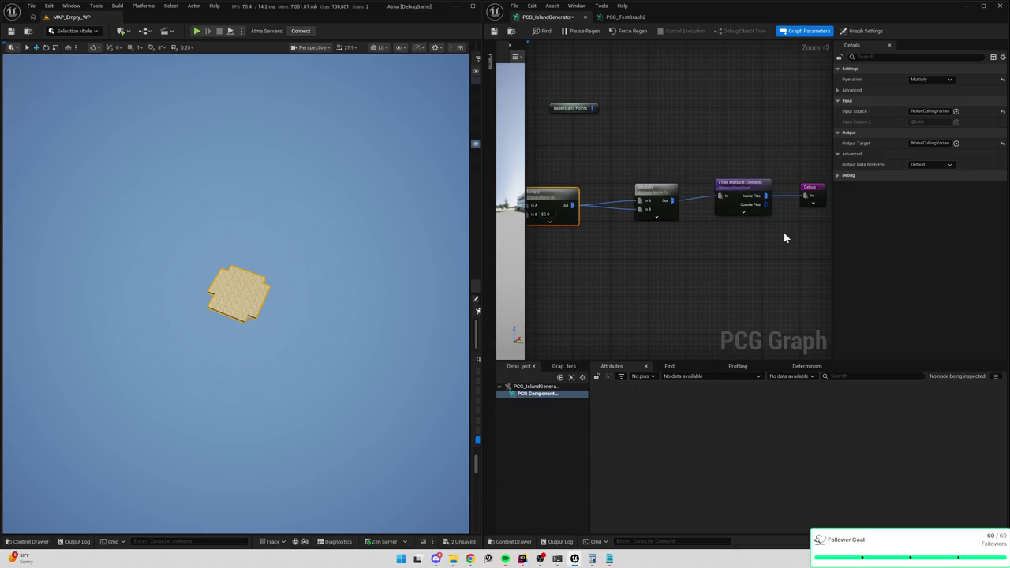
left_click(809, 188)
left_click(742, 184)
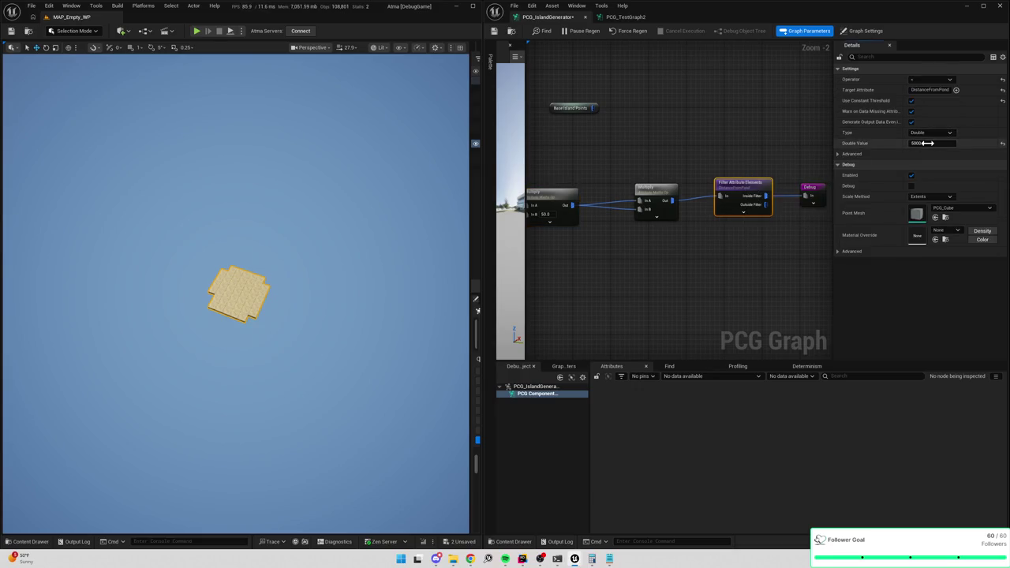
left_click(928, 143)
type("50")
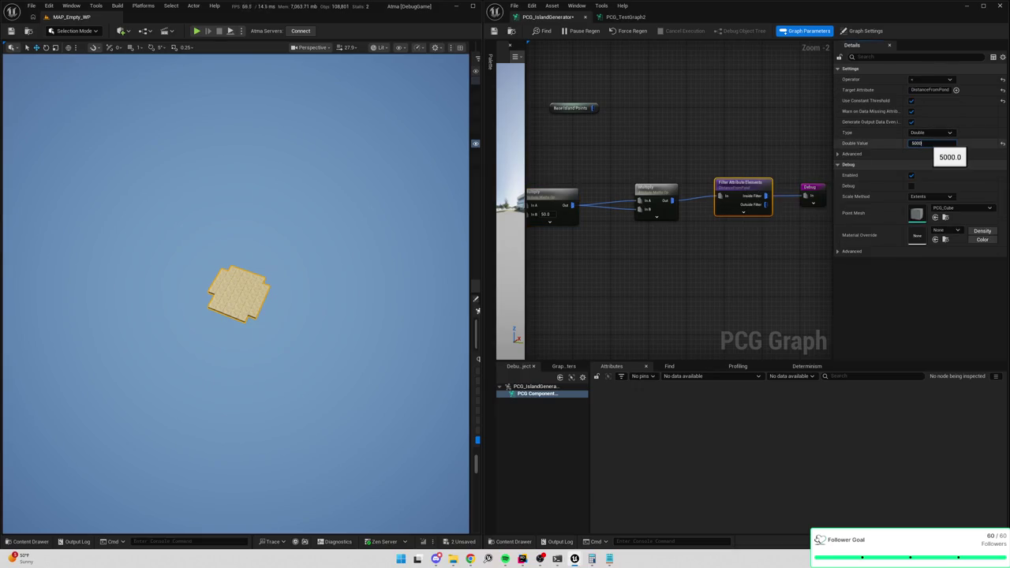
type("0")
key("Return")
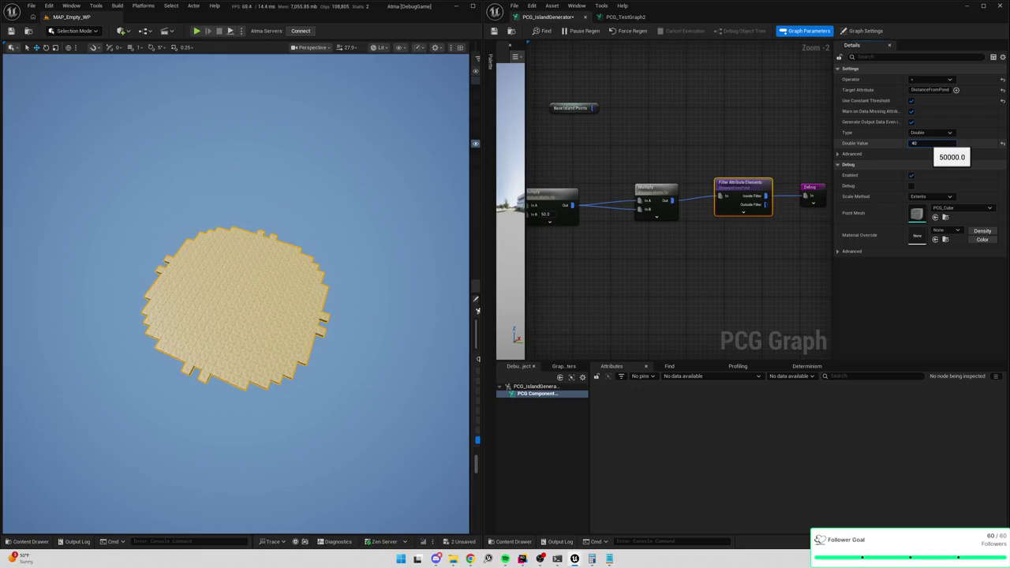
key("Return")
left_click_drag(692, 245, 786, 250)
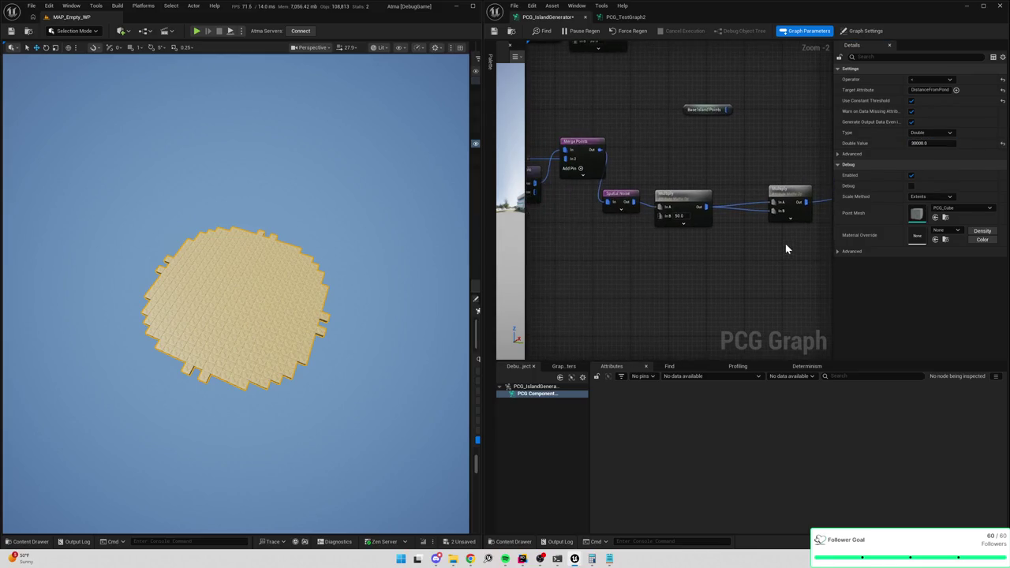
left_click(685, 206)
left_click(789, 194)
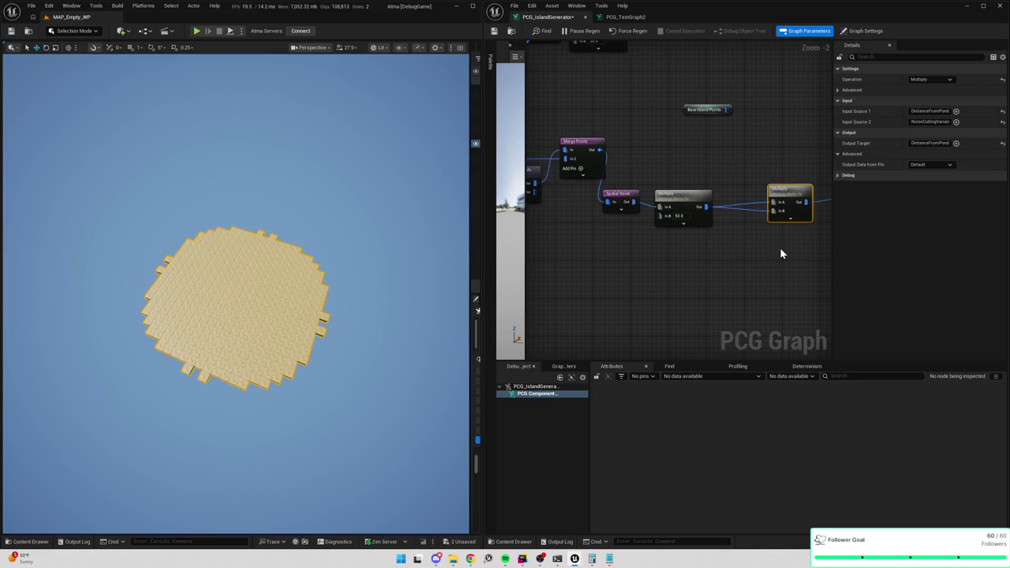
scroll(779, 253, "down", 4)
scroll(780, 253, "up", 4)
left_click(620, 202)
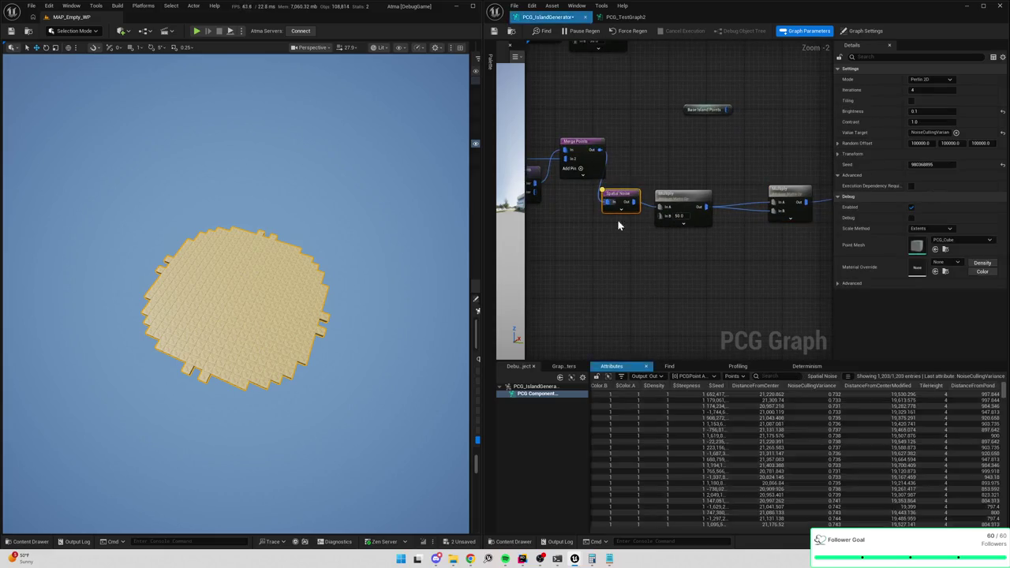
left_click(650, 151)
key("d")
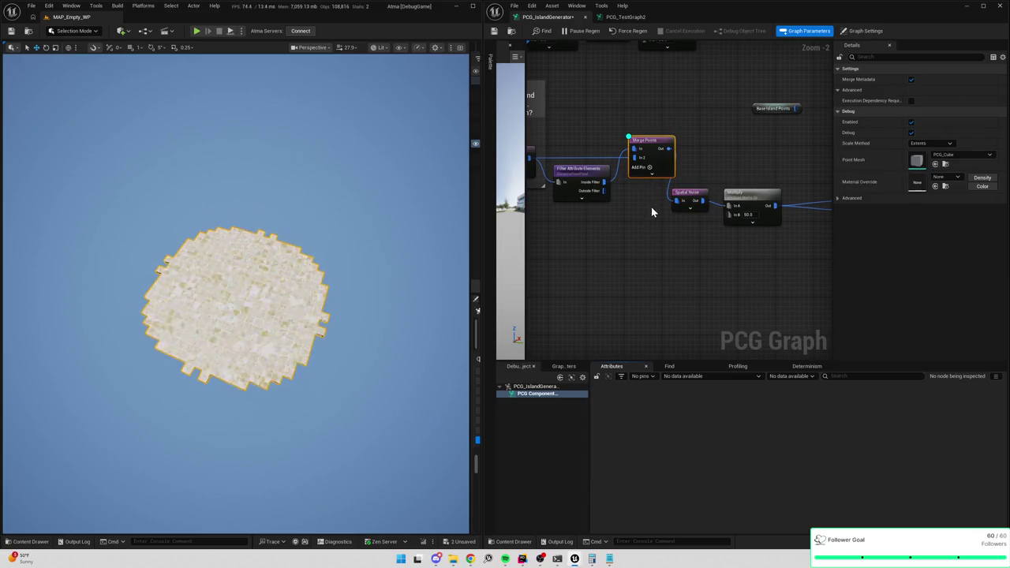
key("d")
left_click(677, 203)
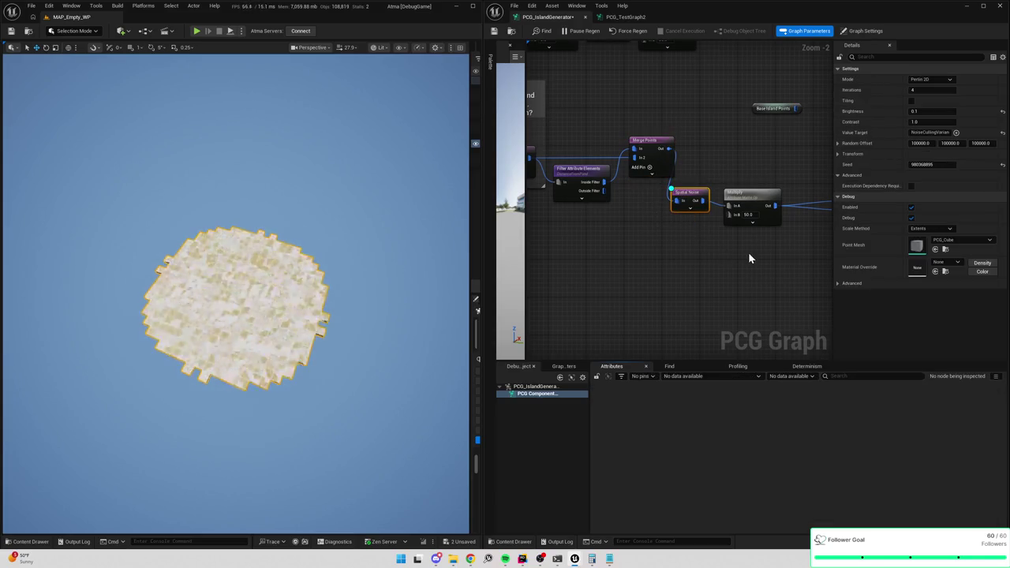
left_click_drag(769, 254, 699, 229)
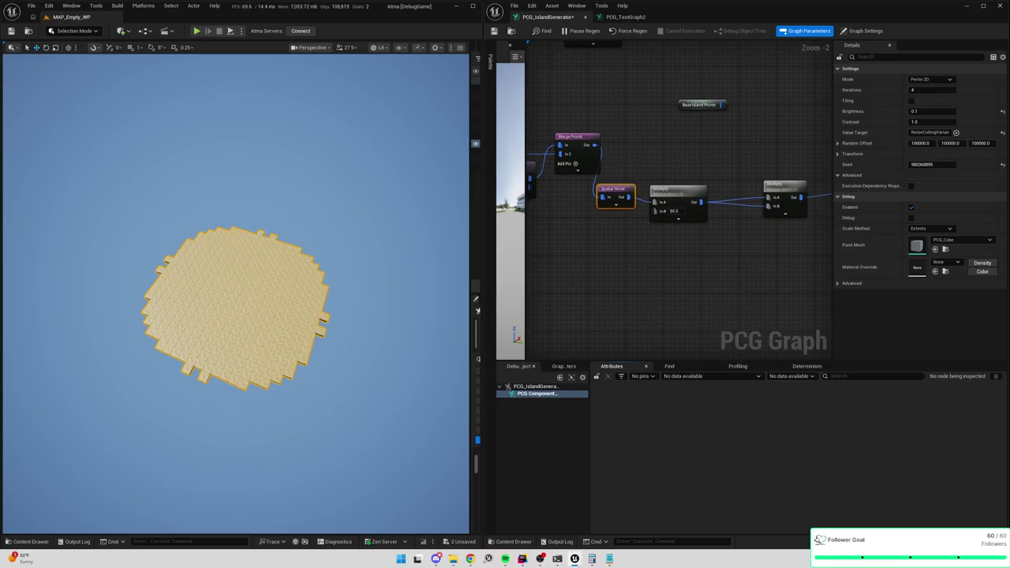
Set the first Multiply node's In B to 2.0.
left_click(677, 190)
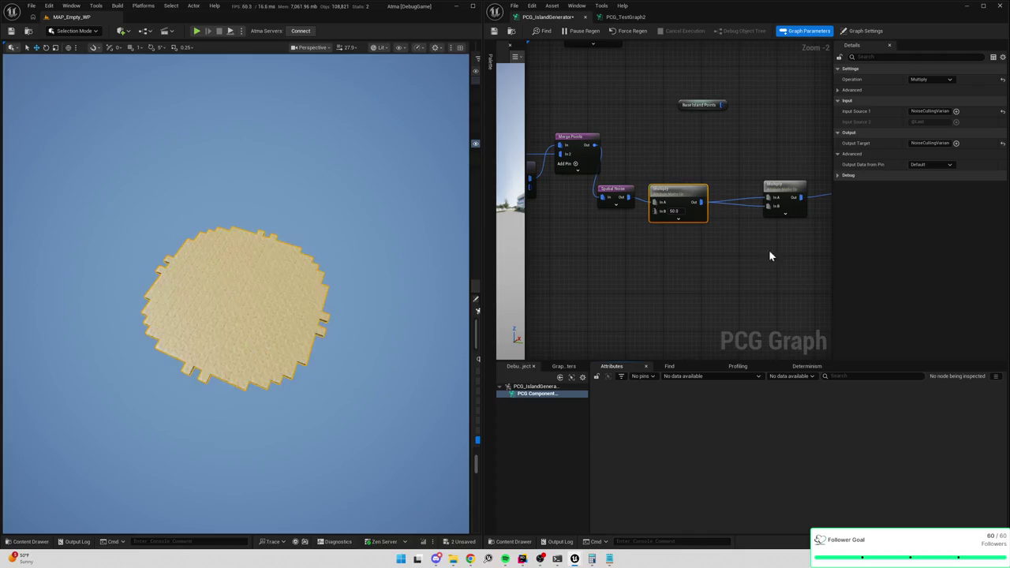
mouse_move(769, 249)
left_mouse_down()
mouse_move(679, 204)
mouse_move(810, 213)
left_mouse_up()
left_click(667, 202)
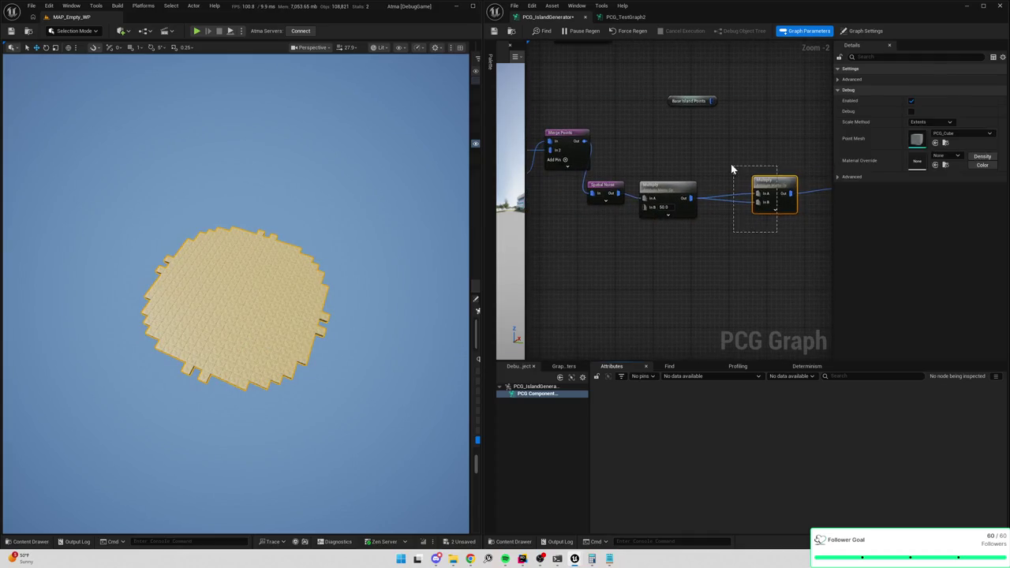
left_click(667, 184)
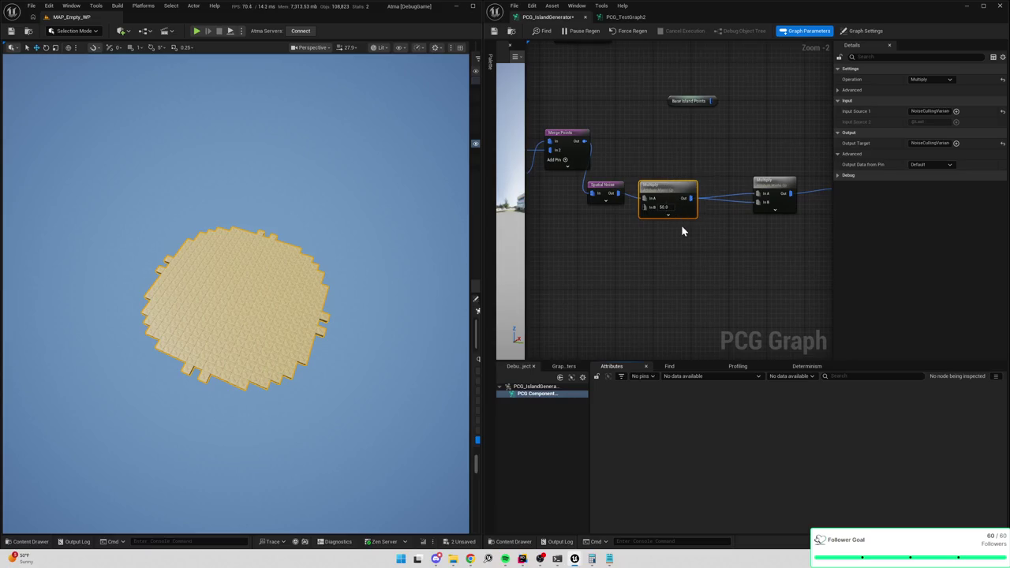
mouse_move(828, 280)
left_mouse_down()
mouse_move(731, 252)
mouse_move(756, 234)
mouse_move(723, 219)
mouse_move(746, 205)
mouse_move(687, 142)
mouse_move(654, 153)
mouse_move(686, 140)
left_mouse_up()
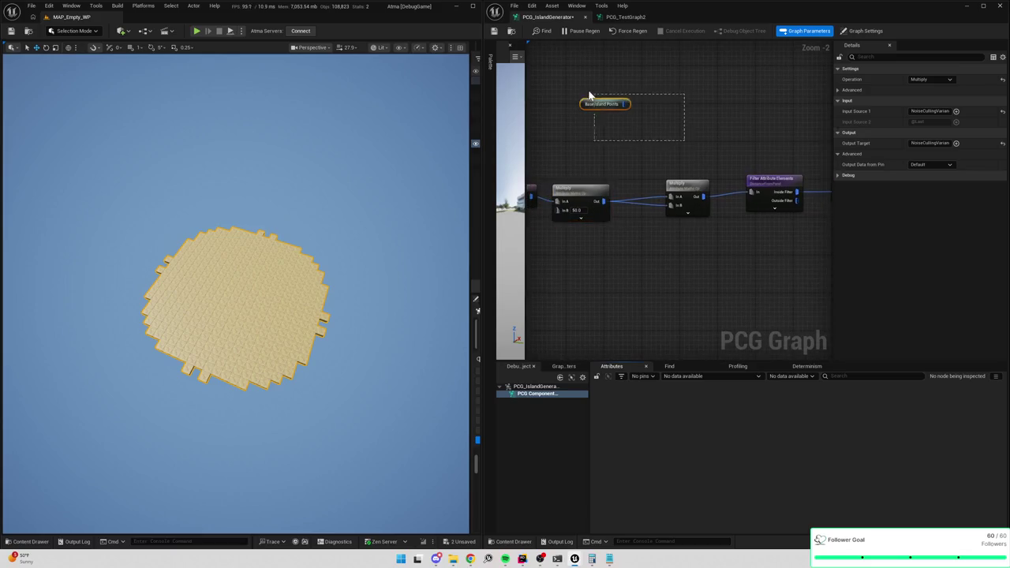
left_click(752, 185)
left_click_drag(725, 255, 810, 250)
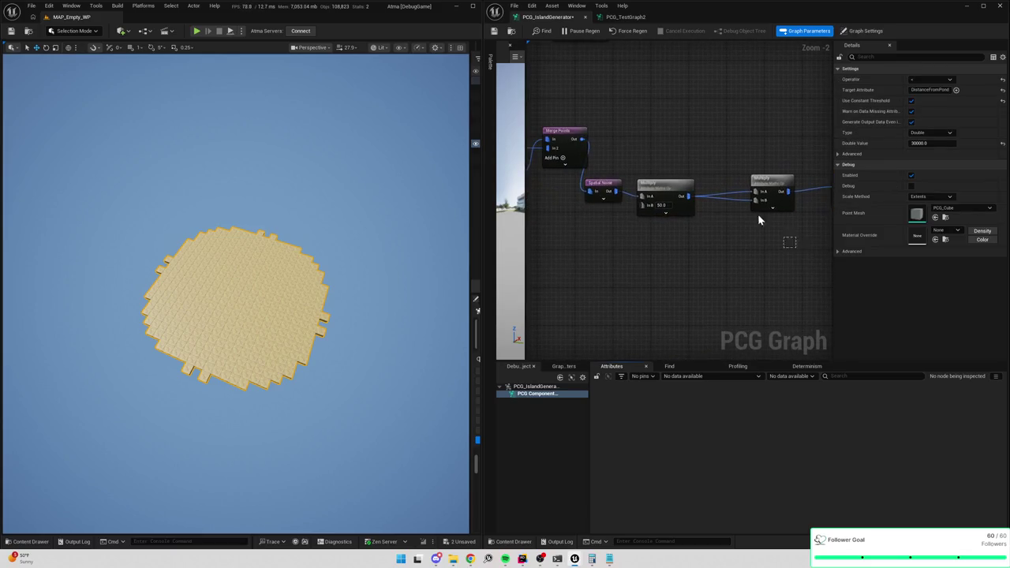
left_click_drag(757, 214, 666, 163)
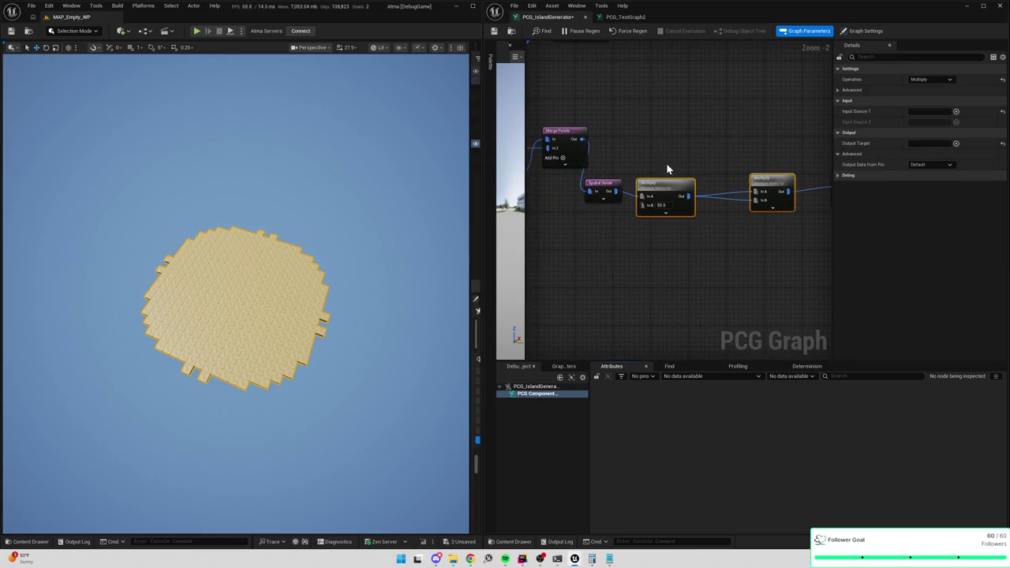
left_click(623, 195)
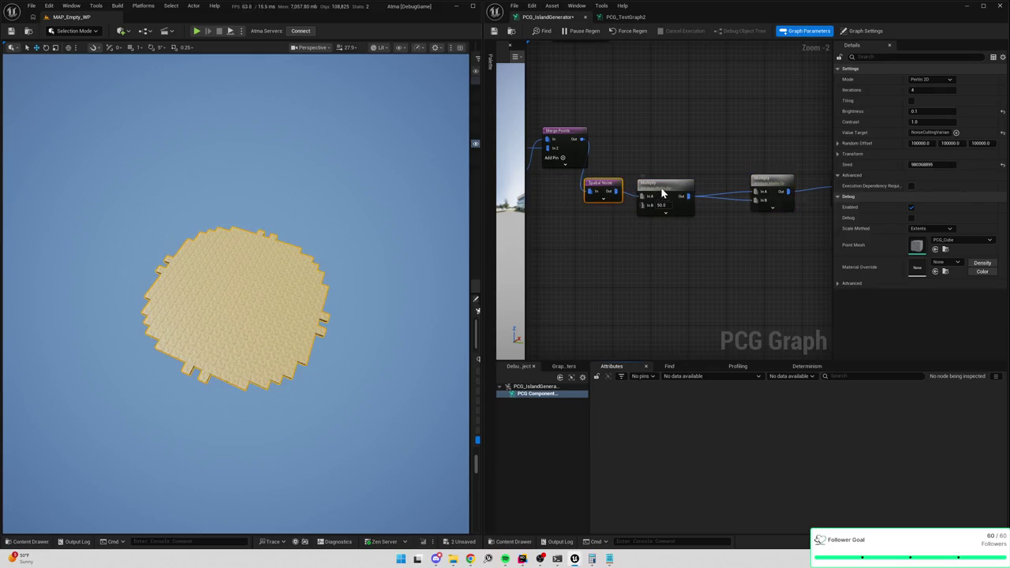
left_click(661, 205)
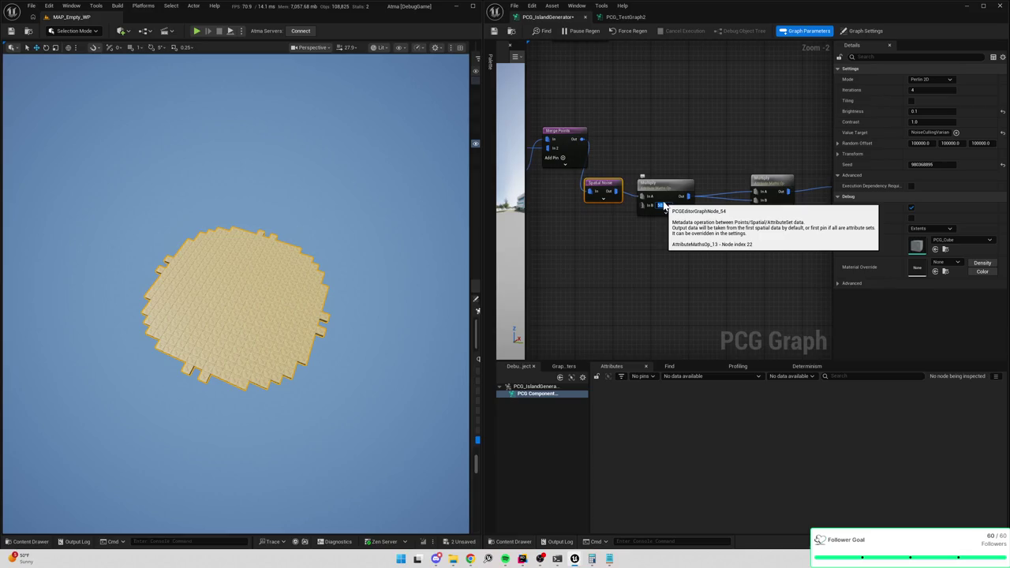
type("2")
key("Return")
Inspect the Filter Attribute Elements node's points and lower its threshold from 30000 to 1000.
scroll(670, 142, "right", 3)
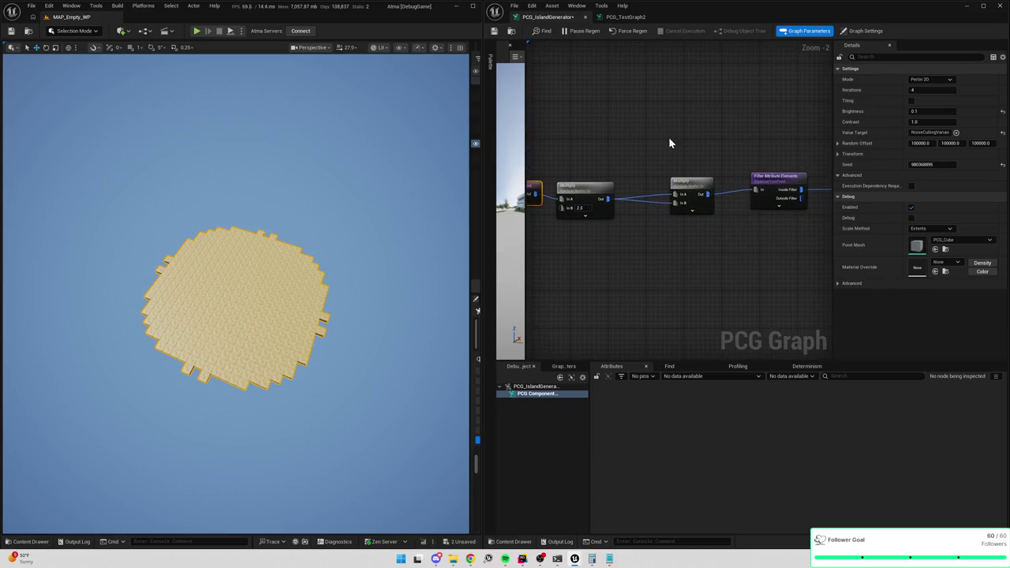
left_click(762, 183)
key("a")
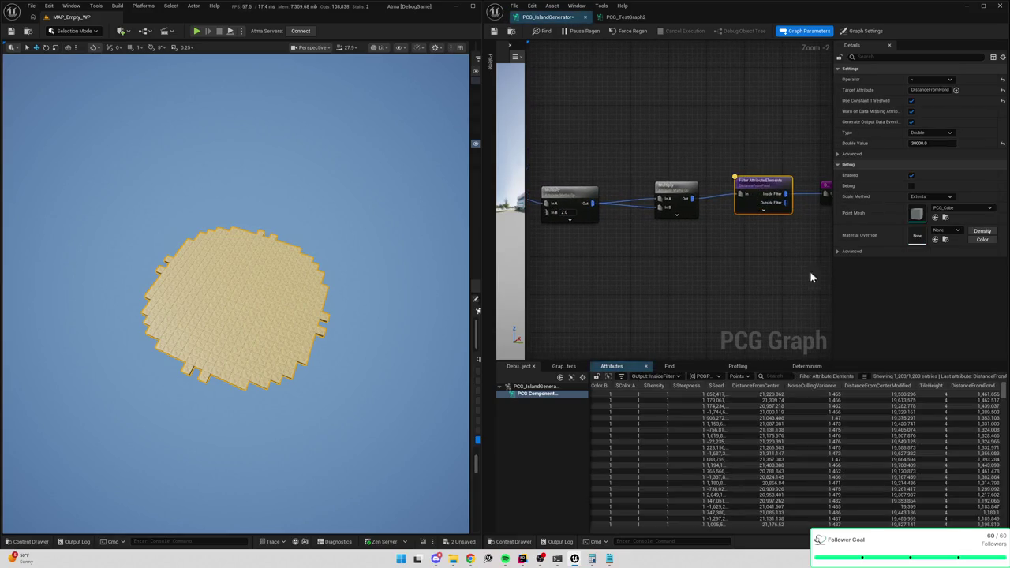
mouse_move(1003, 394)
left_mouse_down()
mouse_move(1004, 456)
mouse_move(1004, 410)
left_mouse_up()
left_click(923, 142)
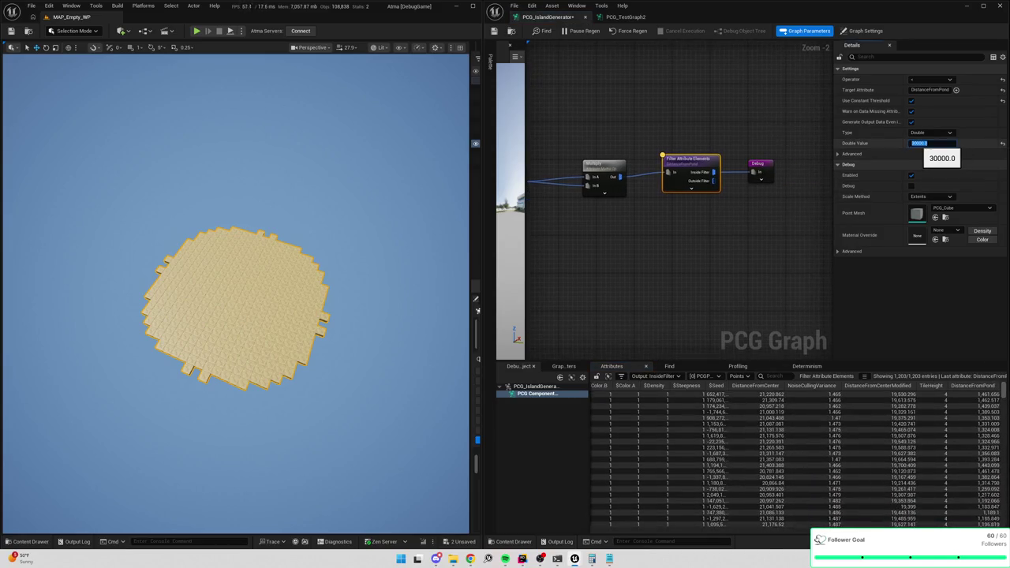
type("1000")
key("Return")
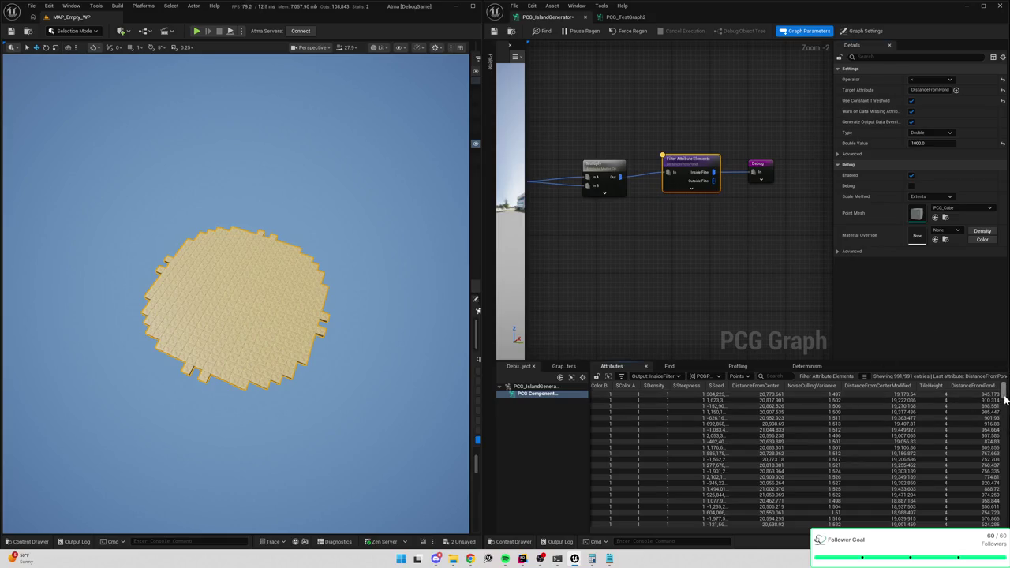
Lower the DistanceFromPond filter threshold from 1000.0 to 500.0, then to 700.0.
left_click_drag(1006, 400, 1006, 517)
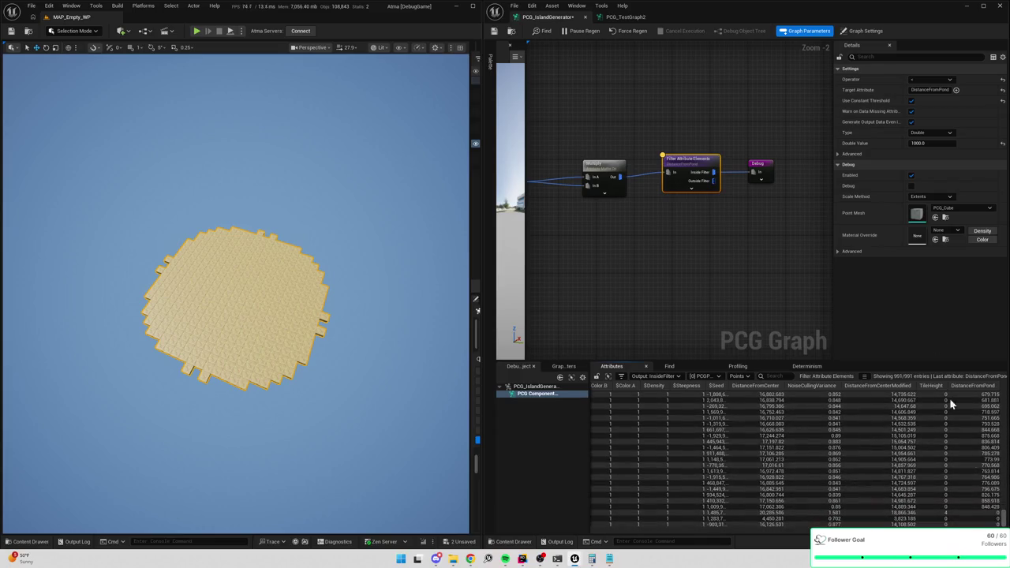
left_click(922, 144)
type("500")
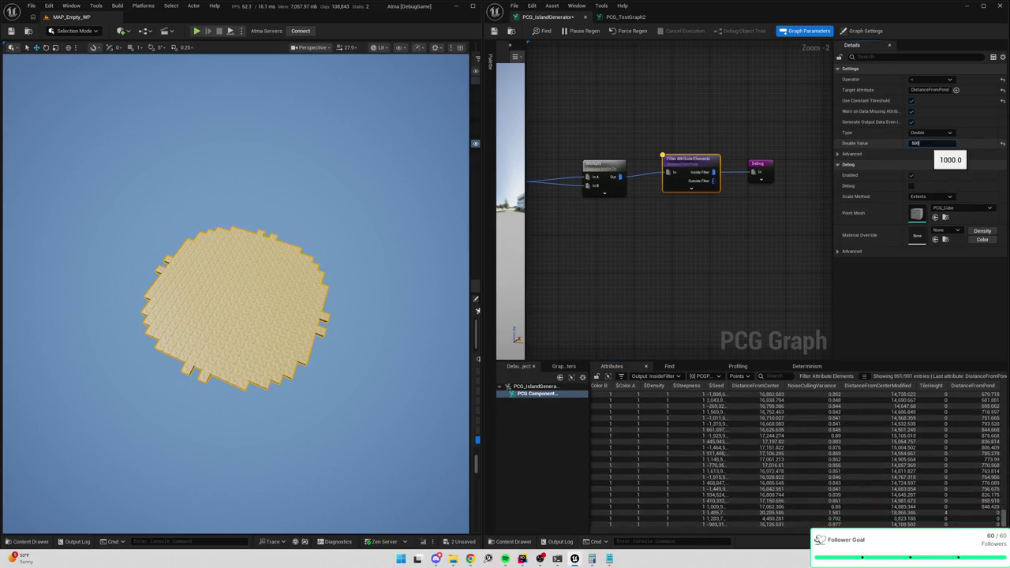
key("Return")
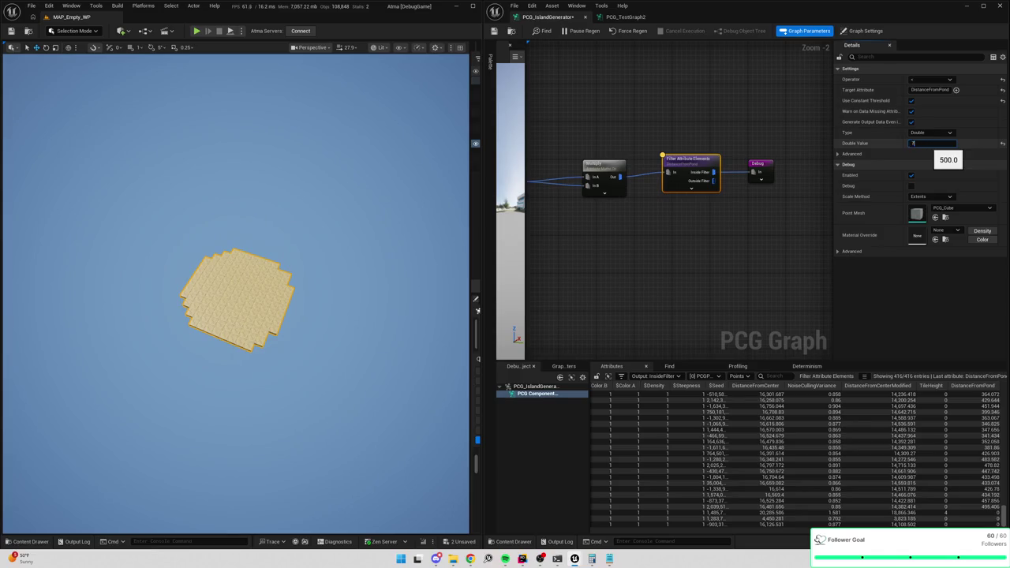
type("700")
key("Return")
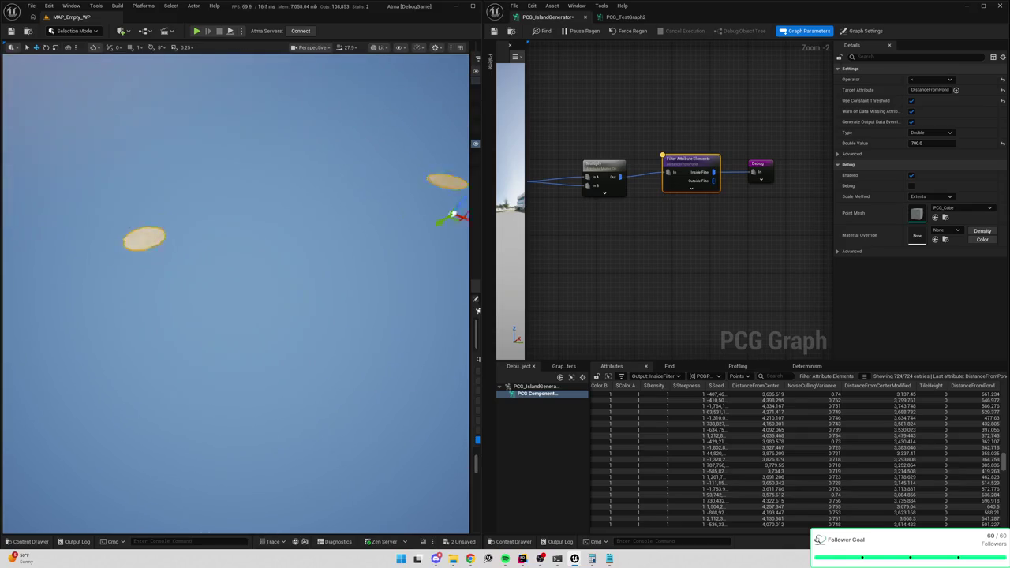
Select the four pond-filter nodes together and move them up slightly.
left_click_drag(672, 247, 783, 237)
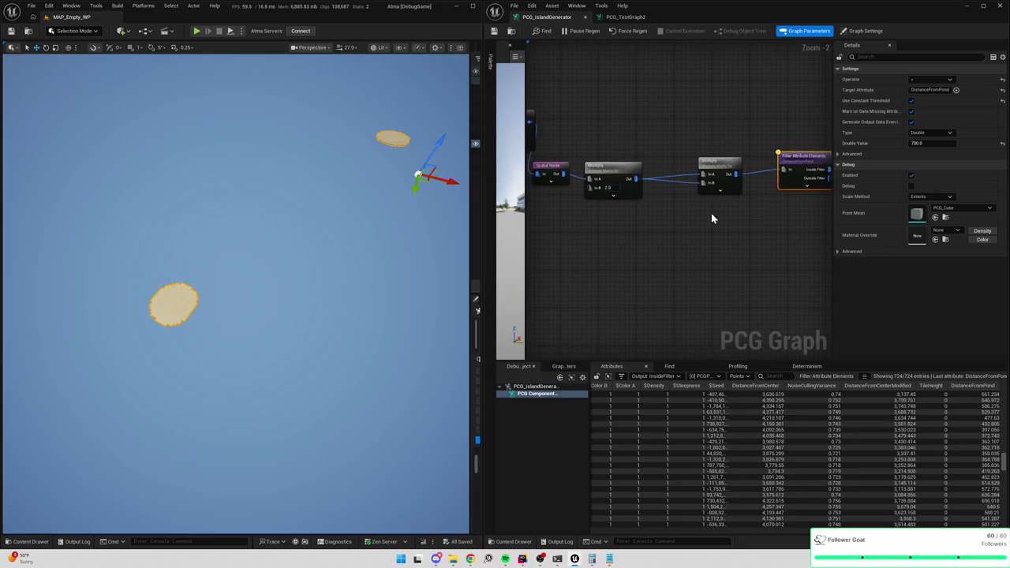
left_click_drag(712, 214, 751, 216)
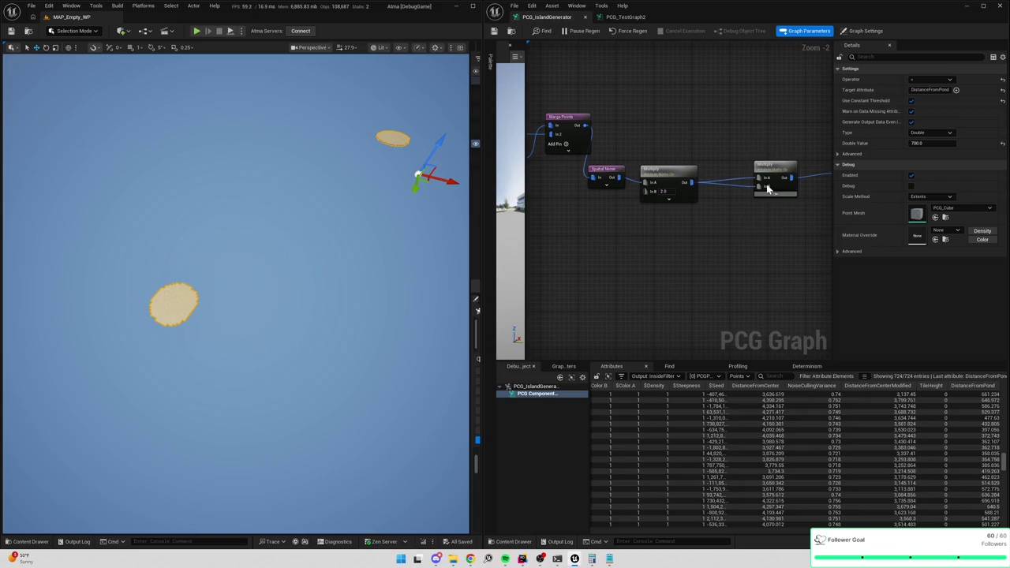
scroll(762, 184, "down", 2)
left_click_drag(721, 185, 557, 171)
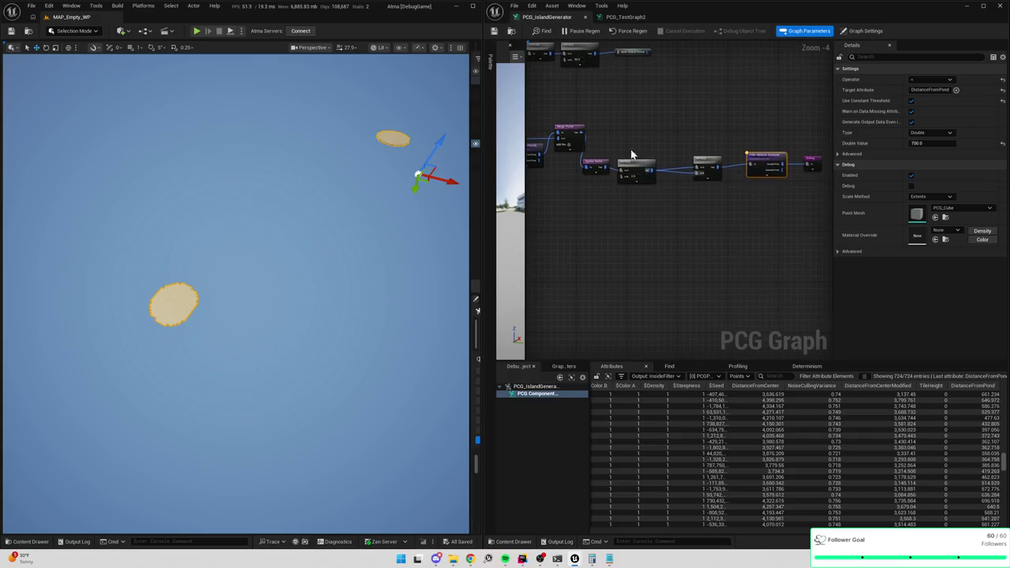
left_click_drag(593, 139, 769, 189)
mouse_move(774, 144)
left_mouse_down()
mouse_move(780, 121)
mouse_move(766, 130)
left_mouse_up()
Shift the DistanceFromPond filter and its neighbour left, and widen the graph editor.
left_click(781, 124)
left_click_drag(713, 102, 754, 135)
left_click_drag(753, 136, 730, 134)
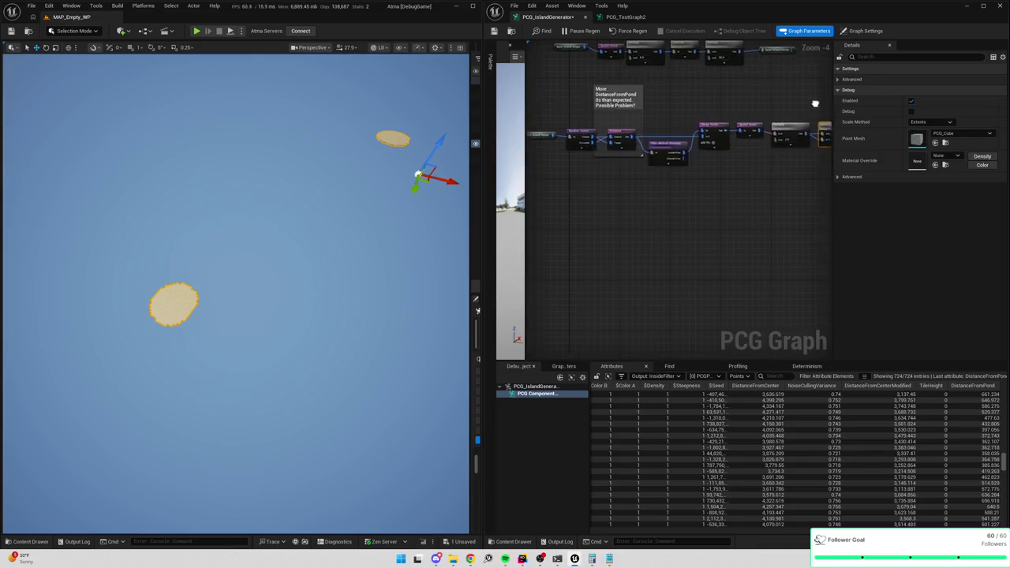
left_click_drag(833, 190, 906, 195)
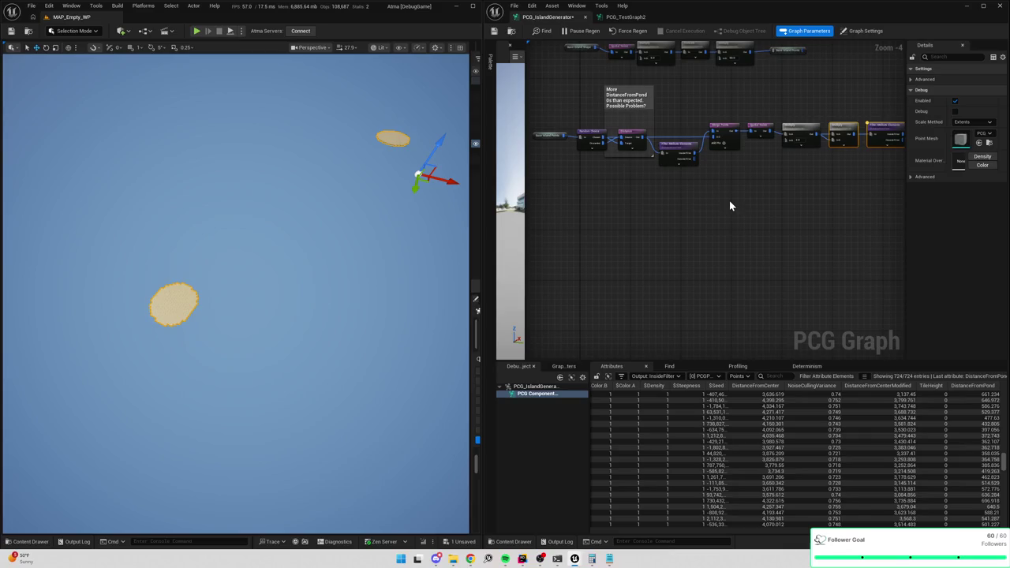
scroll(764, 189, "up", 1)
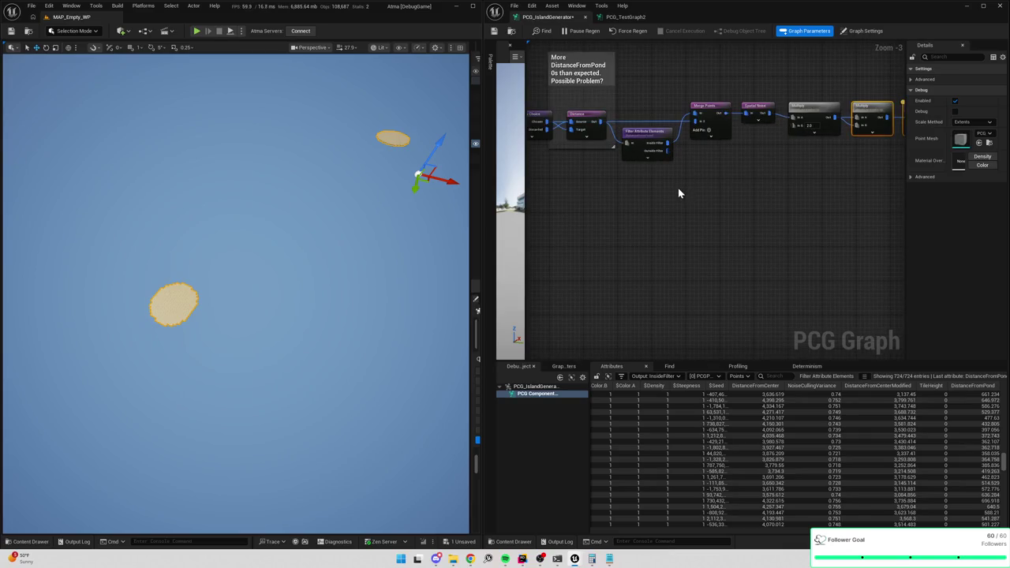
mouse_move(838, 195)
left_mouse_down()
mouse_move(667, 199)
mouse_move(760, 203)
mouse_move(800, 221)
left_mouse_up()
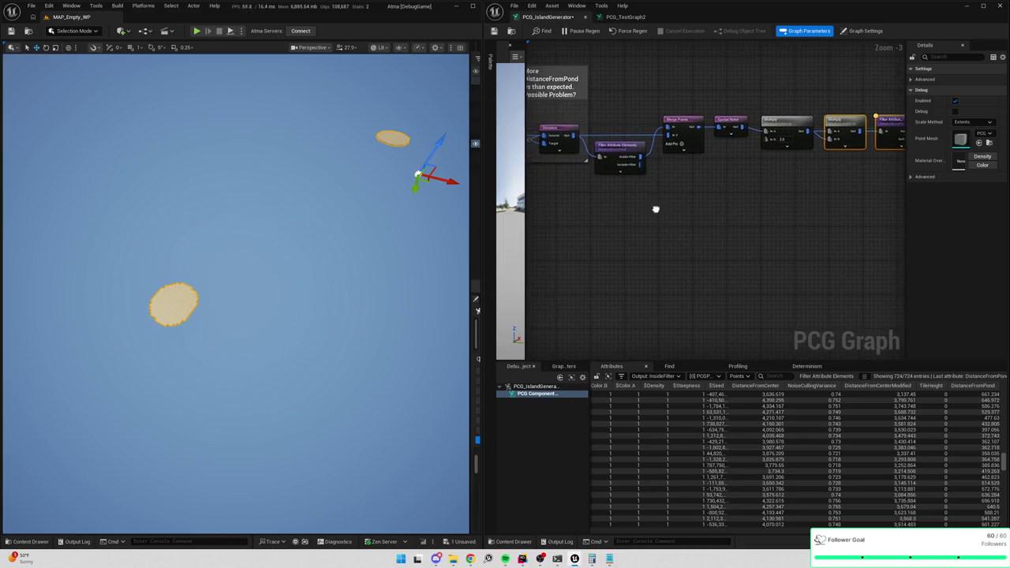
mouse_move(656, 210)
left_mouse_down()
mouse_move(836, 223)
mouse_move(864, 151)
left_mouse_up()
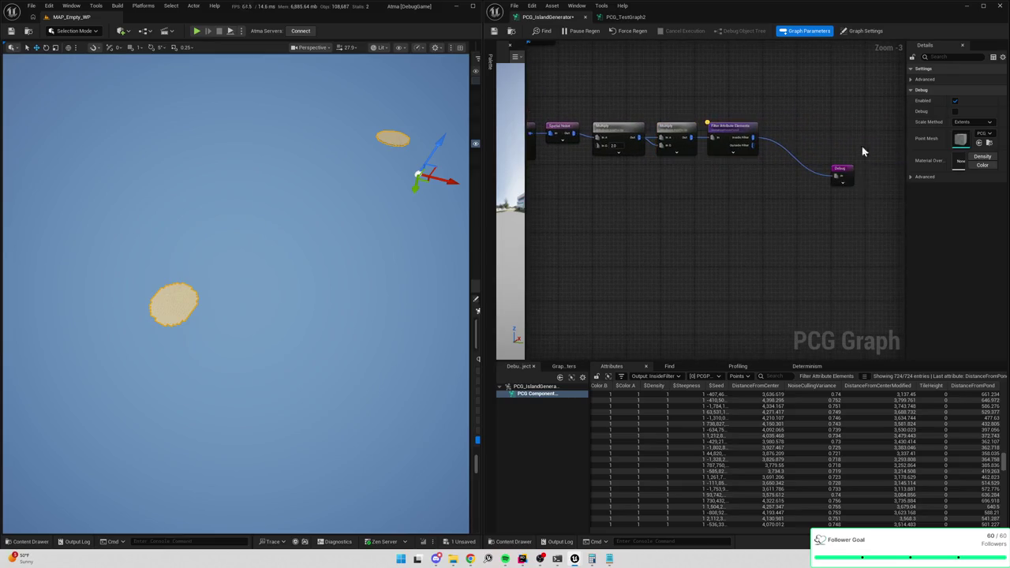
Rewire the Debug node to the filter's Outside Filter output and nudge it down-left.
left_click(832, 181)
left_click(833, 182, "alt")
left_click_drag(755, 146, 836, 175)
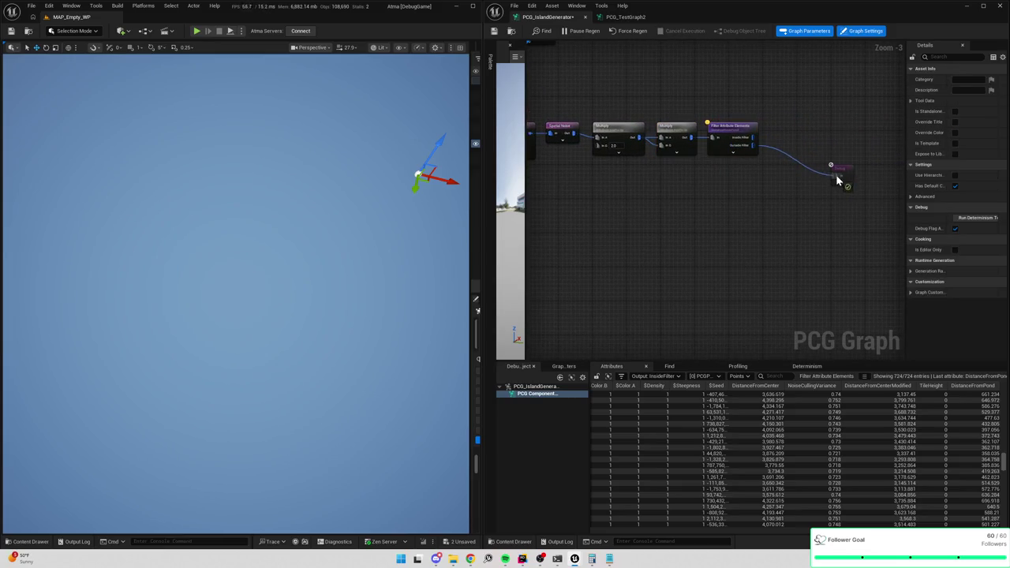
mouse_move(374, 215)
left_mouse_down()
mouse_move(351, 237)
mouse_move(341, 204)
left_mouse_up()
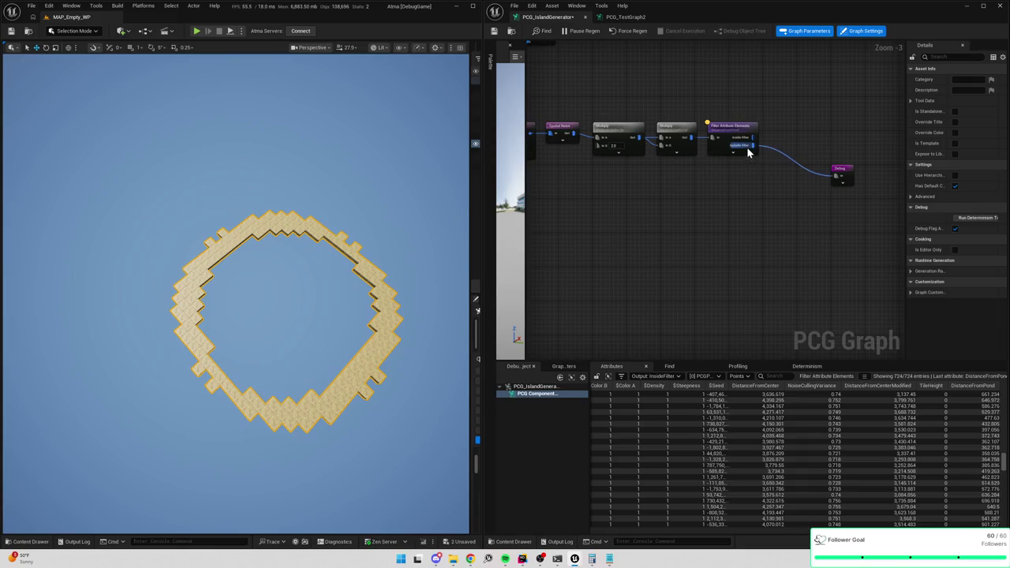
scroll(637, 205, "down", 2)
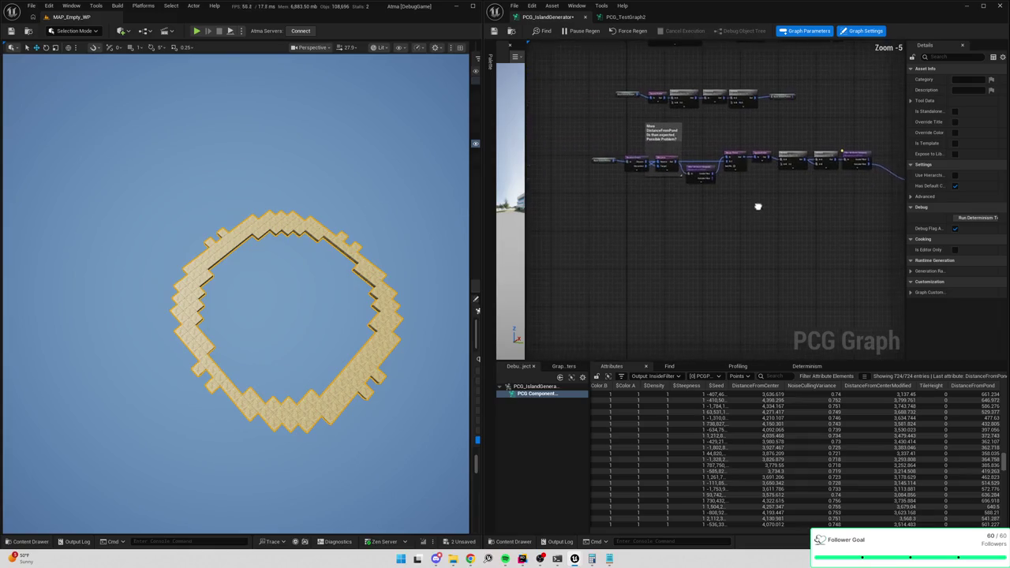
left_click_drag(856, 183, 838, 193)
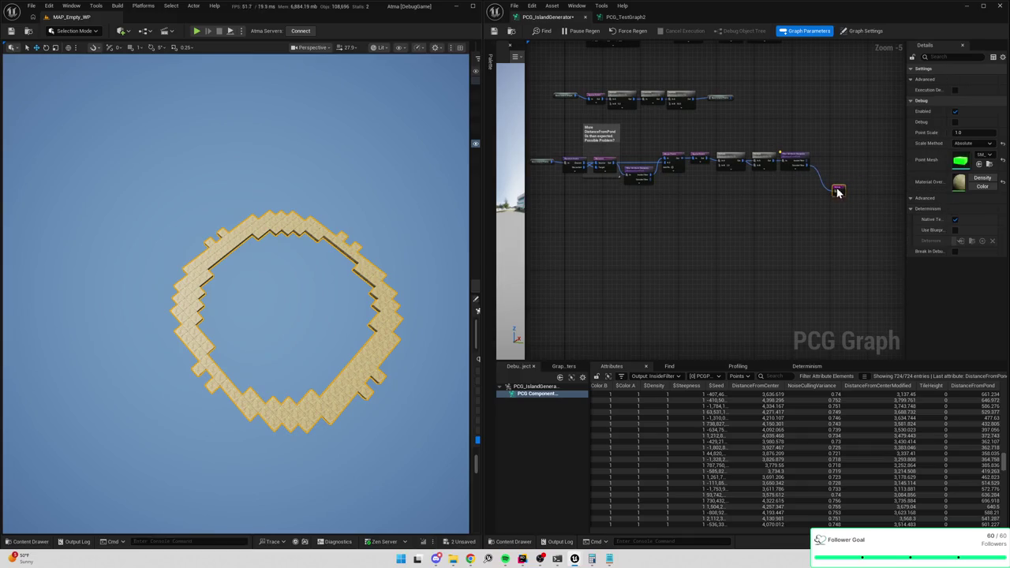
scroll(745, 192, "up", 1)
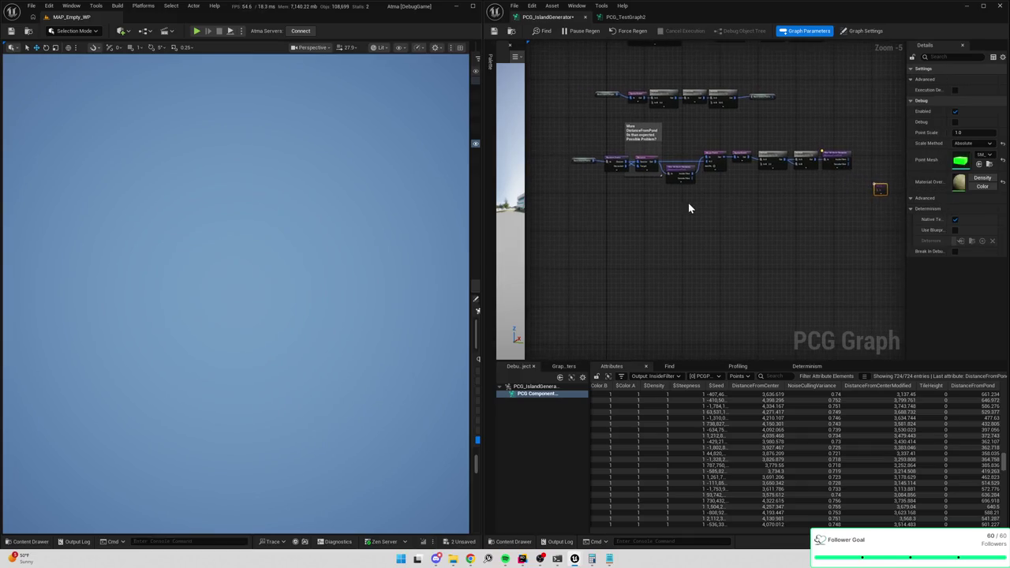
Feed the earlier Filter Attribute Elements output into the Debug node and view the island from above.
mouse_move(698, 169)
left_mouse_down()
mouse_move(836, 194)
mouse_move(898, 192)
mouse_move(859, 184)
left_mouse_up()
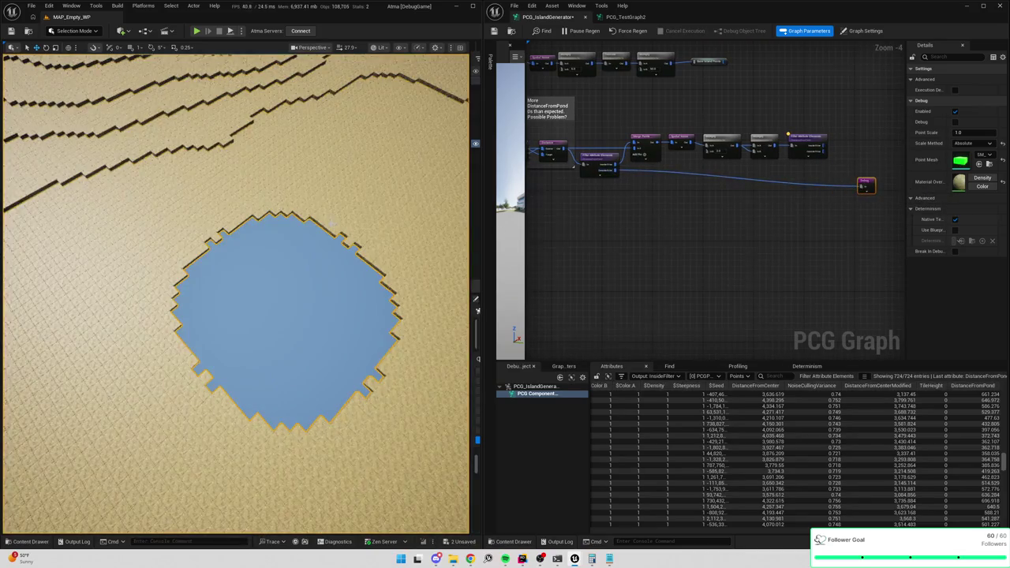
scroll(237, 292, "down", 5)
scroll(236, 292, "up", 5)
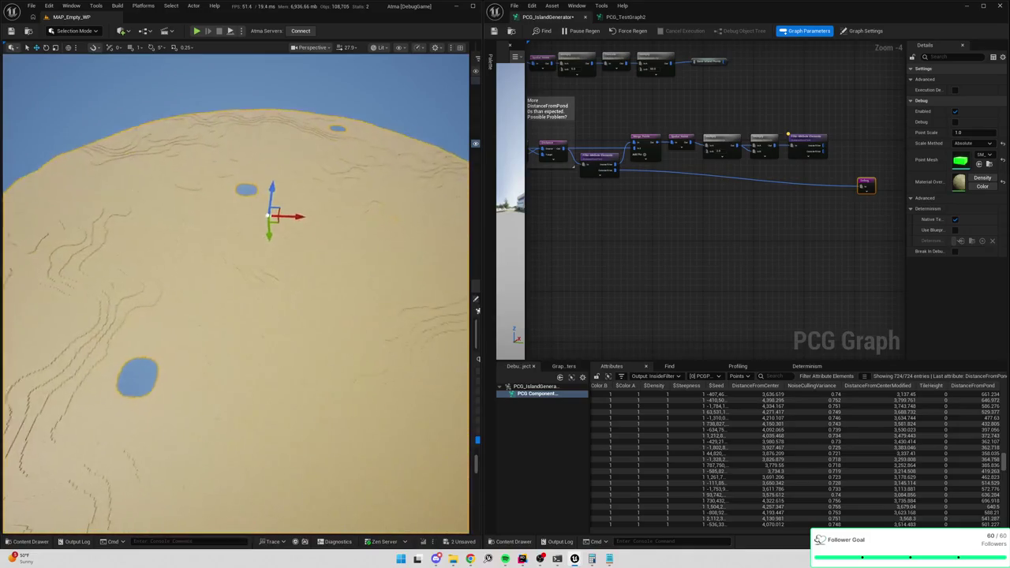
left_click_drag(237, 292, 237, 241)
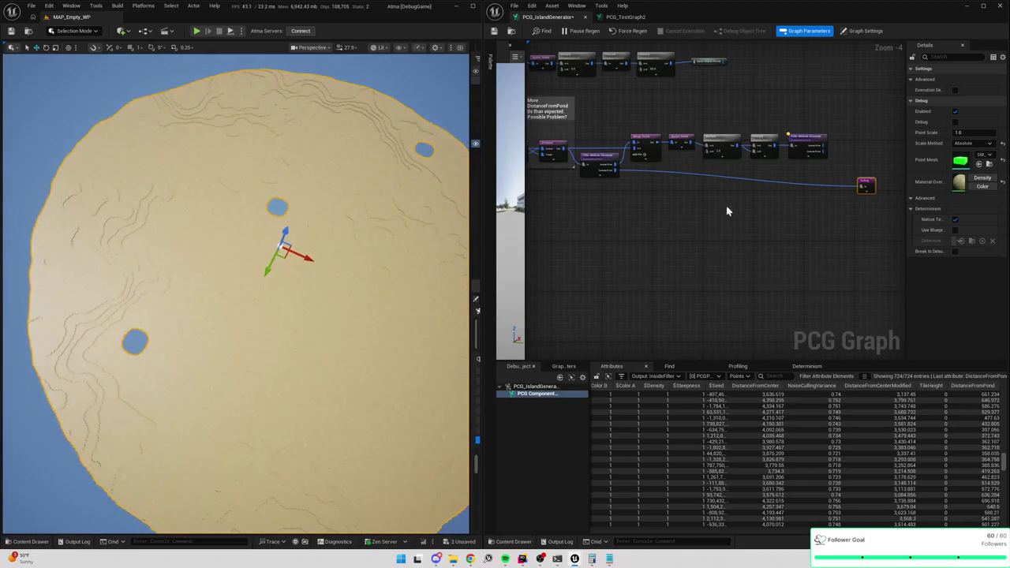
Reposition the Debug and DistanceFromPond filter nodes, then select the Debug node.
left_click_drag(868, 185, 868, 214)
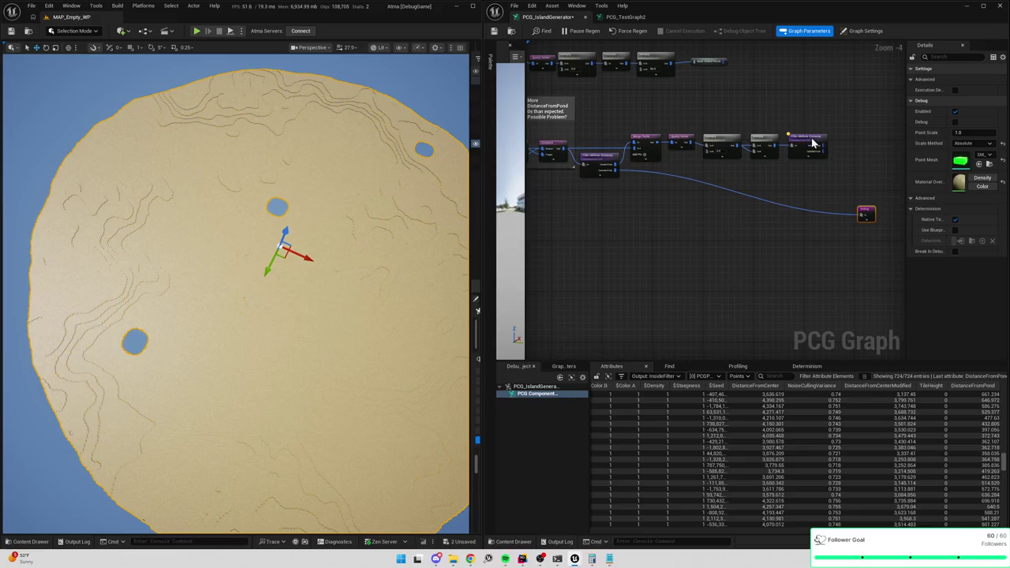
left_click(813, 140)
left_click_drag(810, 140, 810, 143)
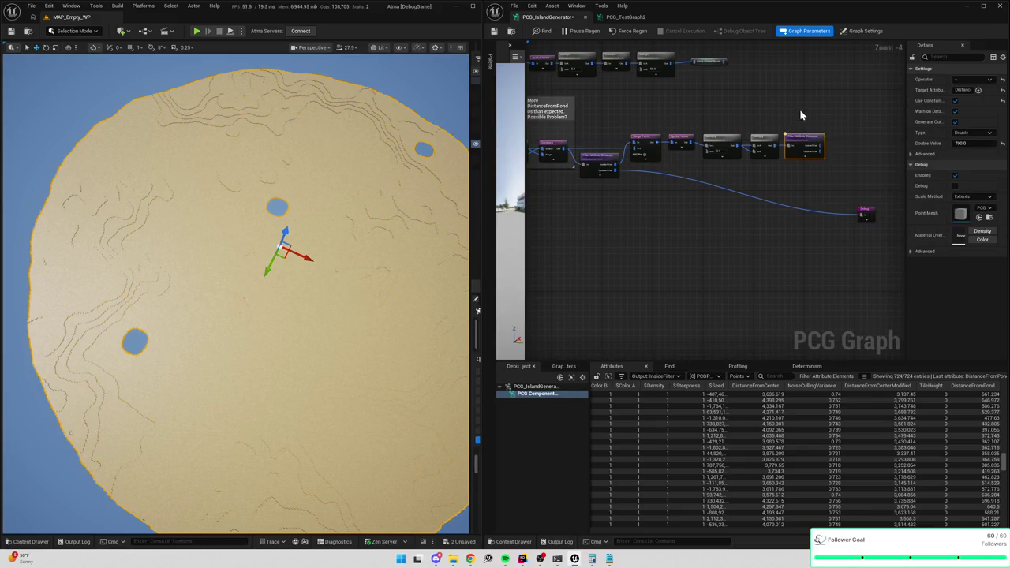
scroll(809, 138, "up", 3)
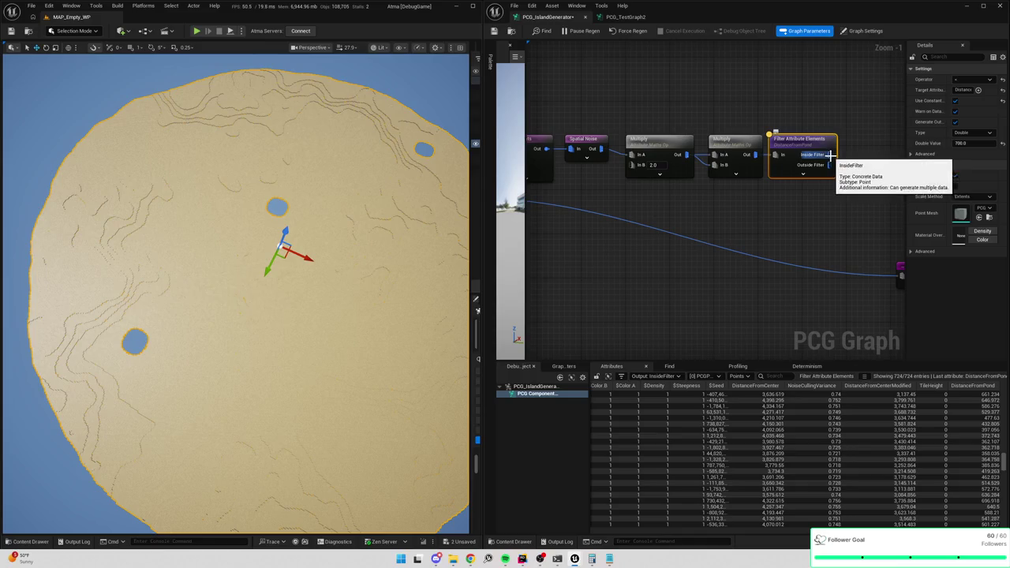
scroll(813, 172, "down", 3)
scroll(611, 191, "up", 1)
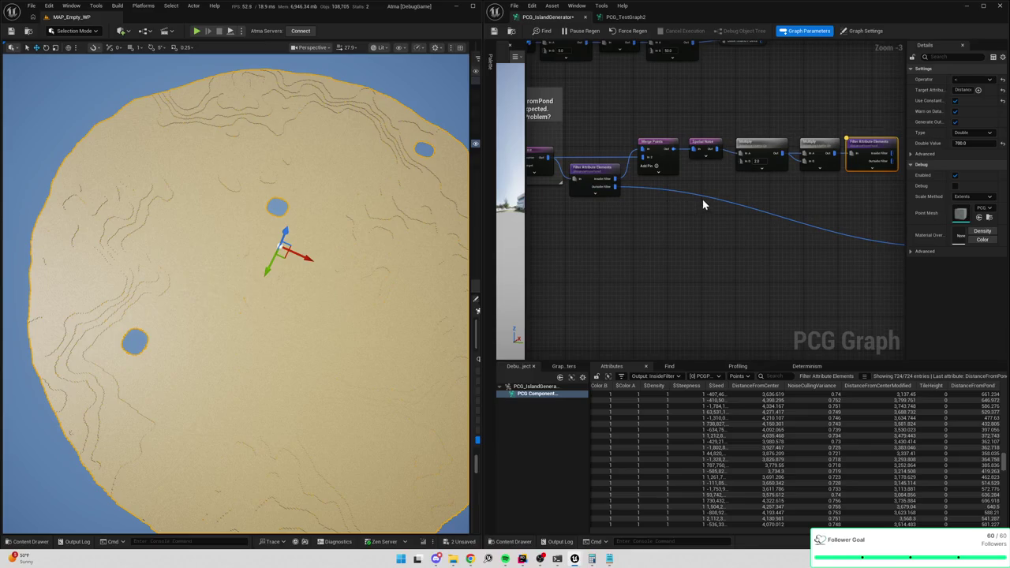
mouse_move(701, 197)
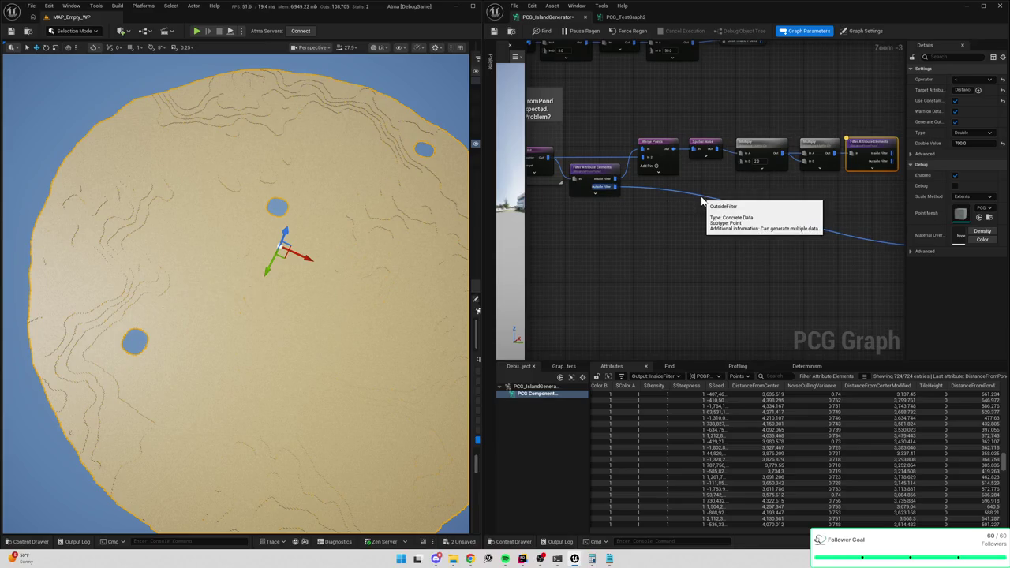
left_click_drag(784, 217, 731, 228)
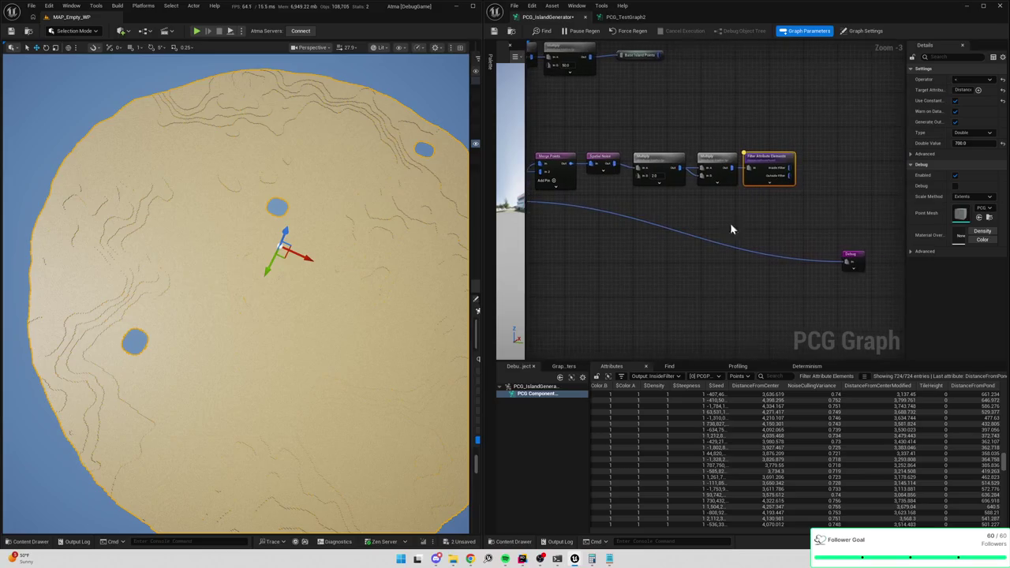
left_click(869, 265)
Add an Add Tags node from the InsideFilter output that tags points PondTile.
mouse_move(790, 167)
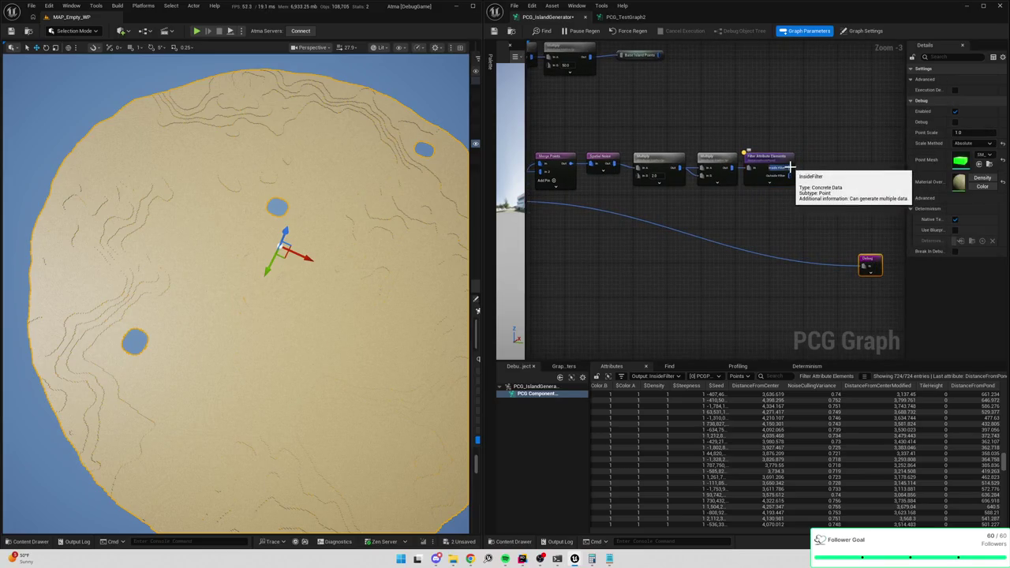
left_click_drag(790, 167, 821, 180)
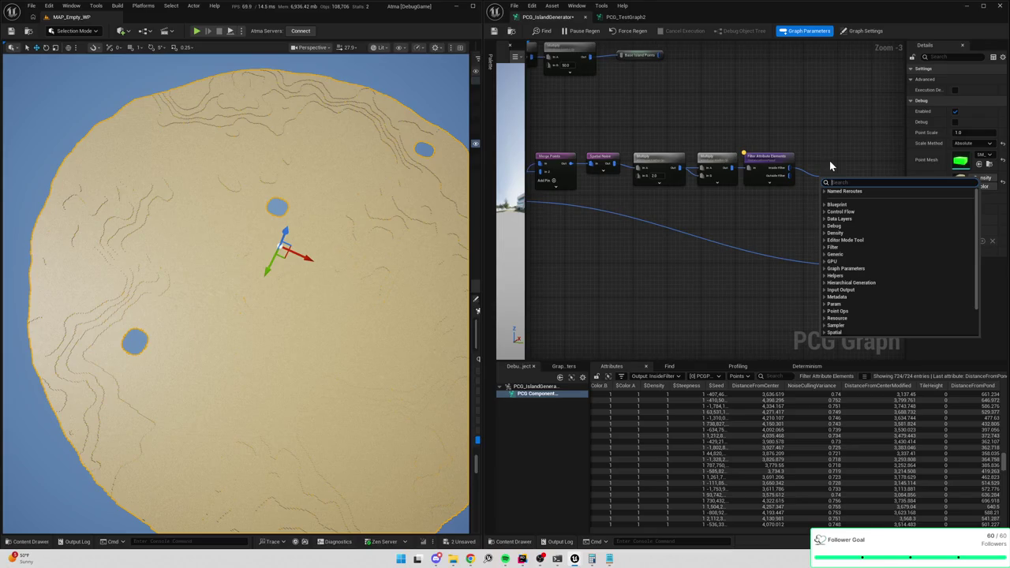
type("tag")
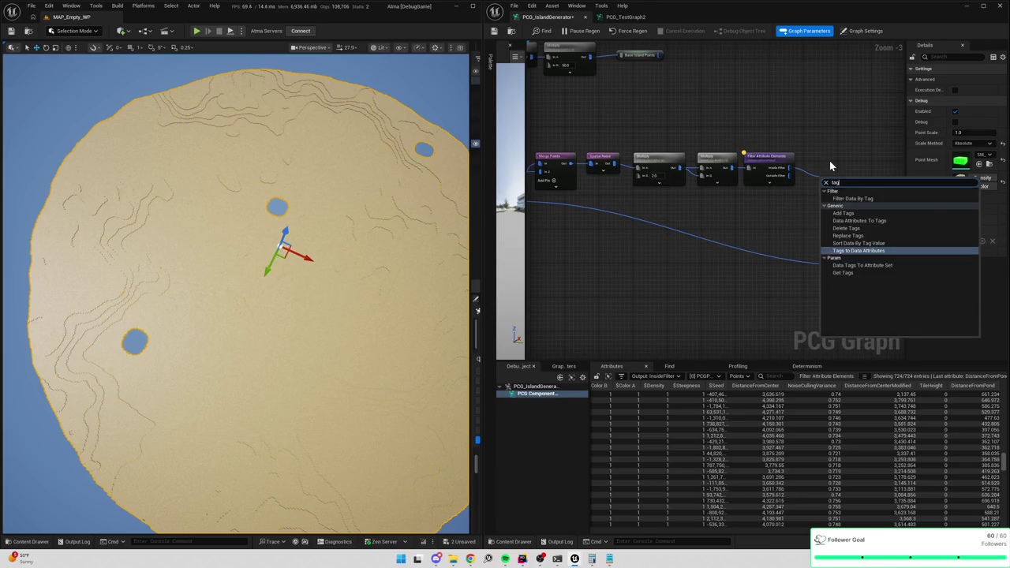
left_click(843, 213)
left_click_drag(825, 164, 839, 183)
type("Pond")
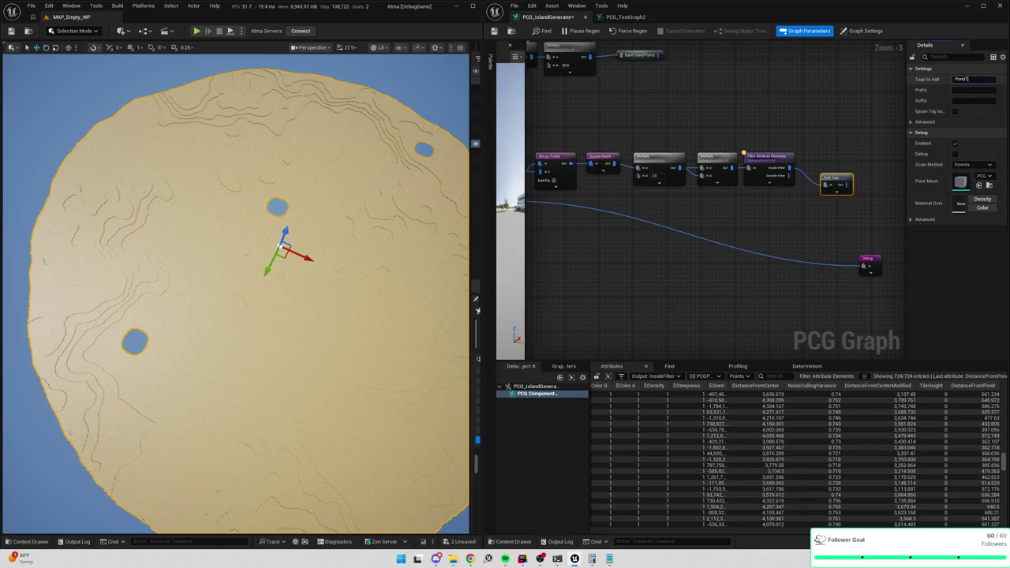
type("ile")
key("Return")
Add a second Add Tags node from the earlier filter's Outside Filter output, tagging GroundTile.
mouse_move(756, 219)
left_mouse_down()
mouse_move(719, 245)
mouse_move(599, 194)
mouse_move(733, 198)
left_mouse_up()
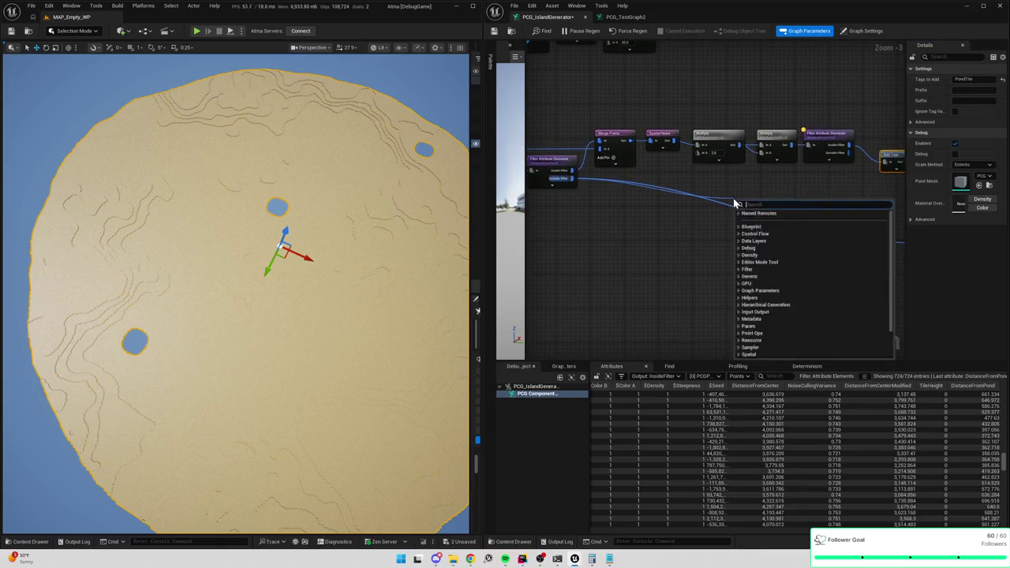
type("add tag")
left_click(785, 219)
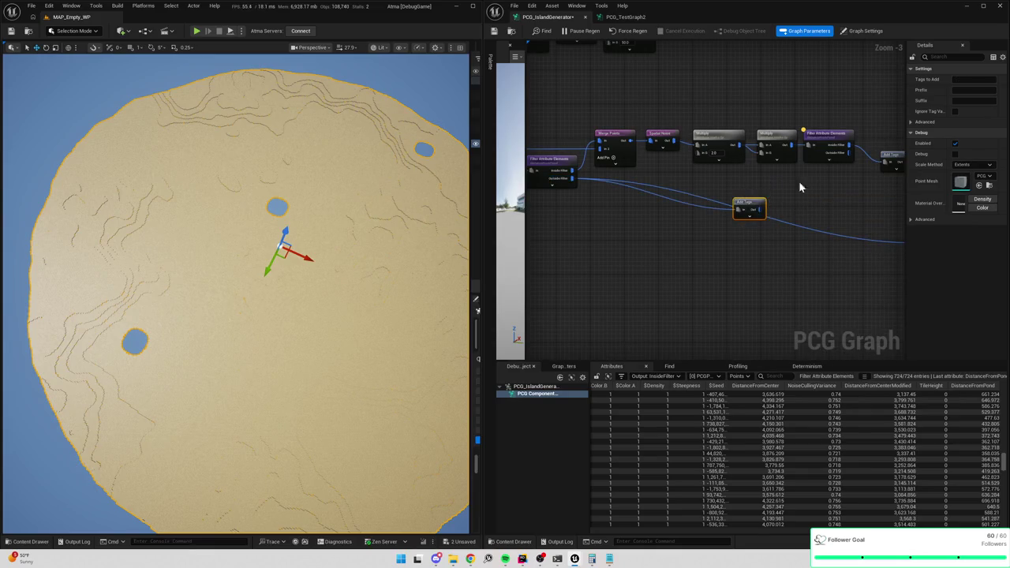
left_click(966, 81)
type("GroundT")
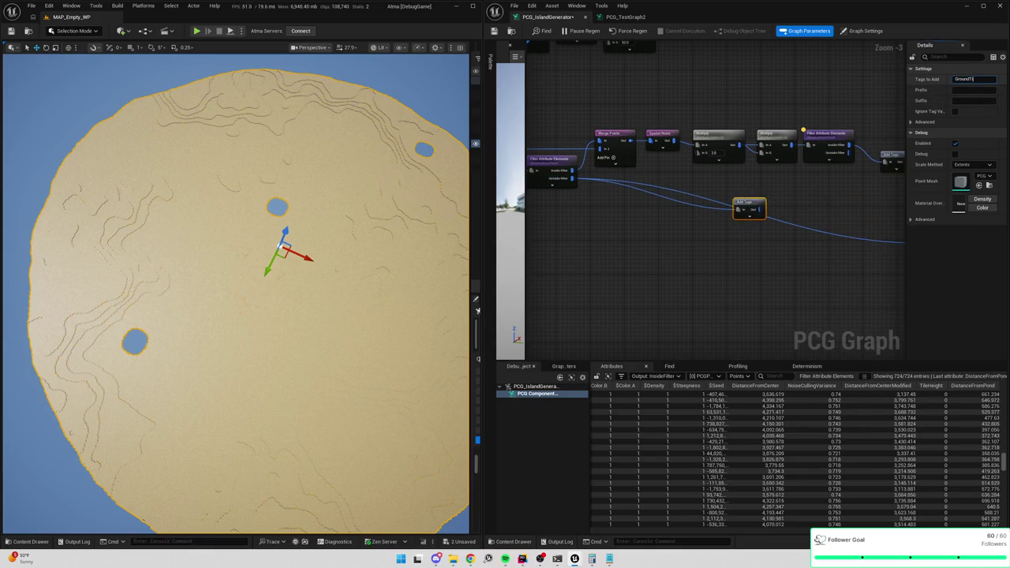
type("ile")
key("Return")
mouse_move(770, 202)
left_mouse_down()
mouse_move(699, 198)
mouse_move(739, 221)
left_mouse_up()
mouse_move(857, 237)
left_mouse_down()
mouse_move(787, 243)
mouse_move(836, 250)
left_mouse_up()
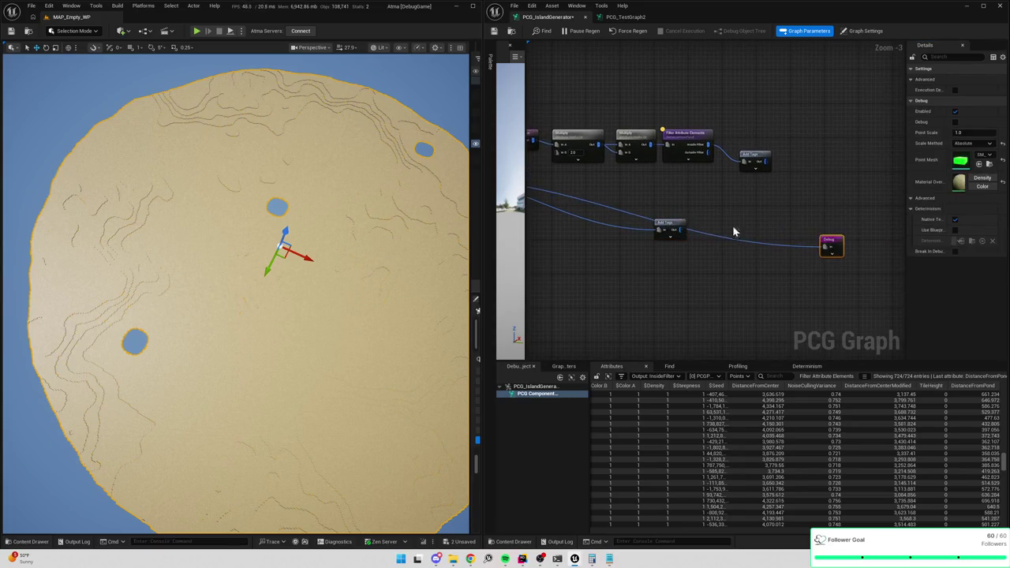
Connect the Merge Points output to the Debug node, replacing its old input.
mouse_move(679, 231)
left_mouse_down()
mouse_move(757, 258)
mouse_move(683, 227)
mouse_move(665, 243)
mouse_move(832, 185)
mouse_move(823, 192)
mouse_move(875, 213)
left_mouse_up()
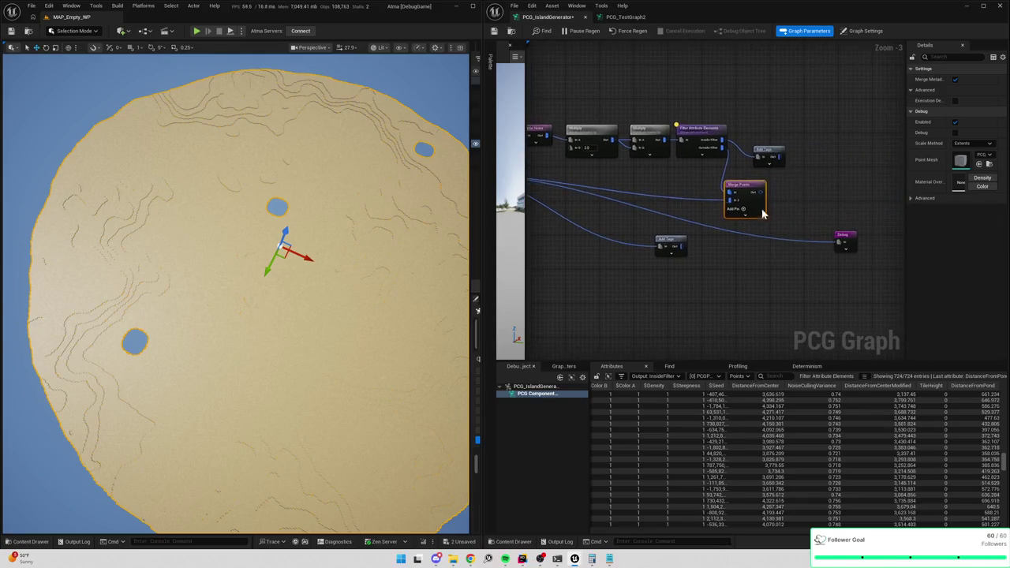
left_click_drag(761, 192, 839, 242)
left_click(795, 239, "alt")
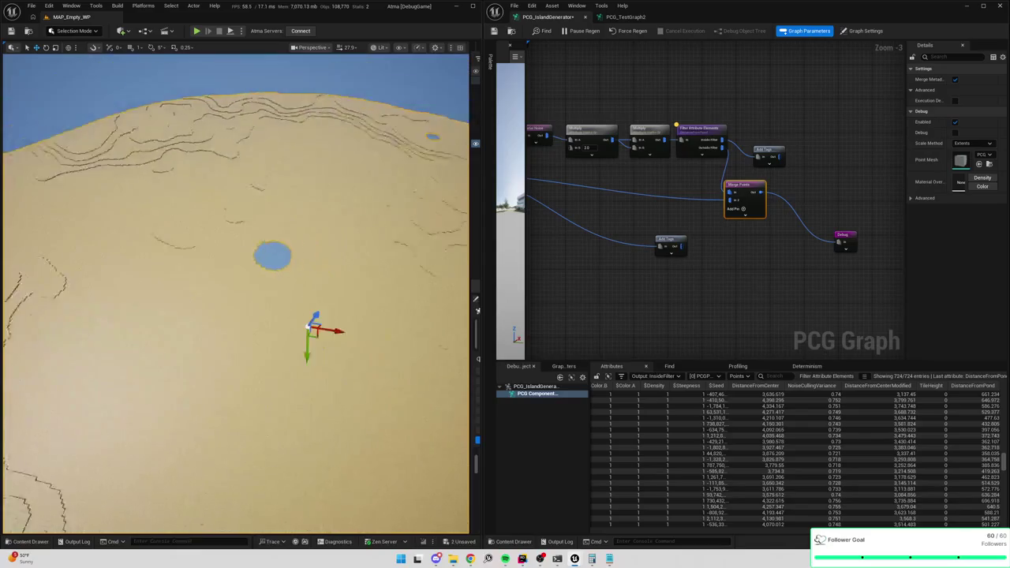
Place the GroundTile Add Tags node to the right of the Merge Points node.
left_click_drag(666, 239, 764, 249)
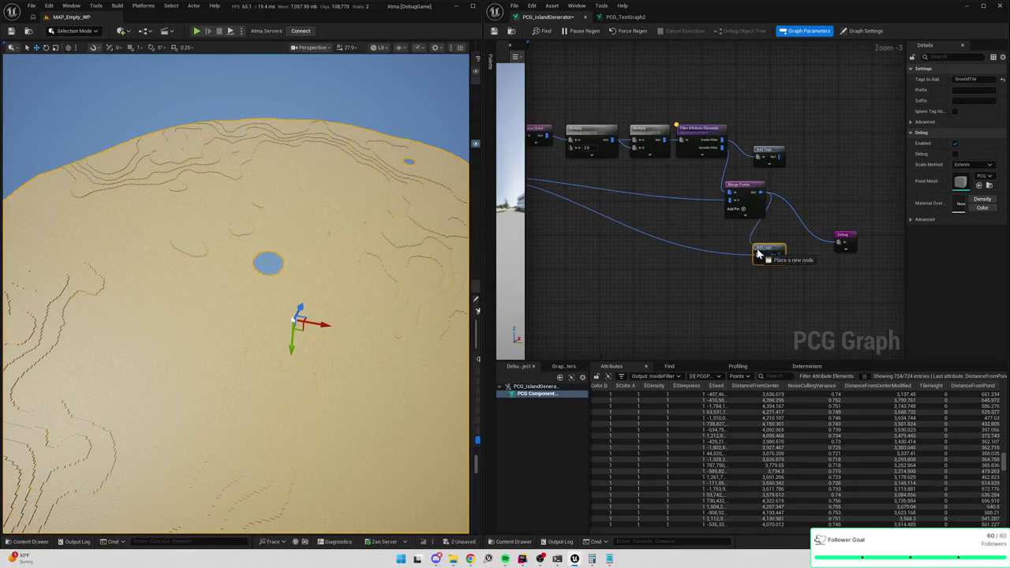
left_click(739, 261)
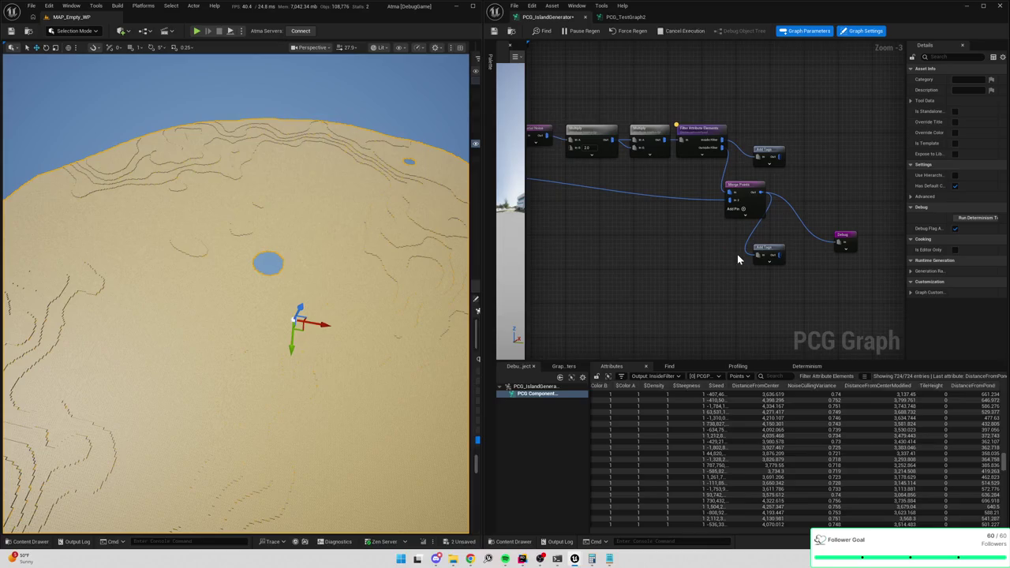
left_click_drag(752, 192, 732, 196)
left_click_drag(771, 254, 783, 204)
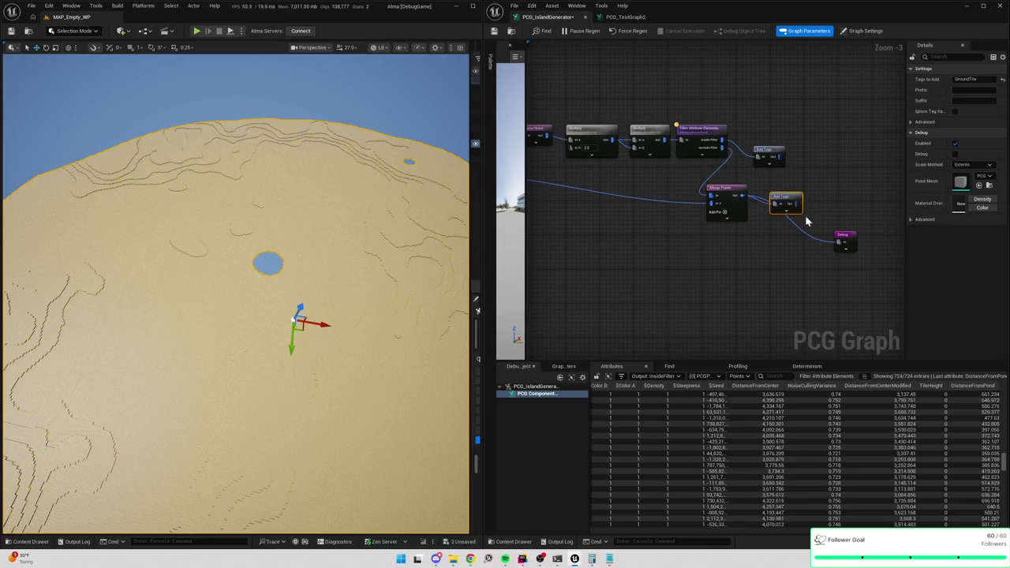
left_click(816, 237)
left_click_drag(778, 158, 806, 163)
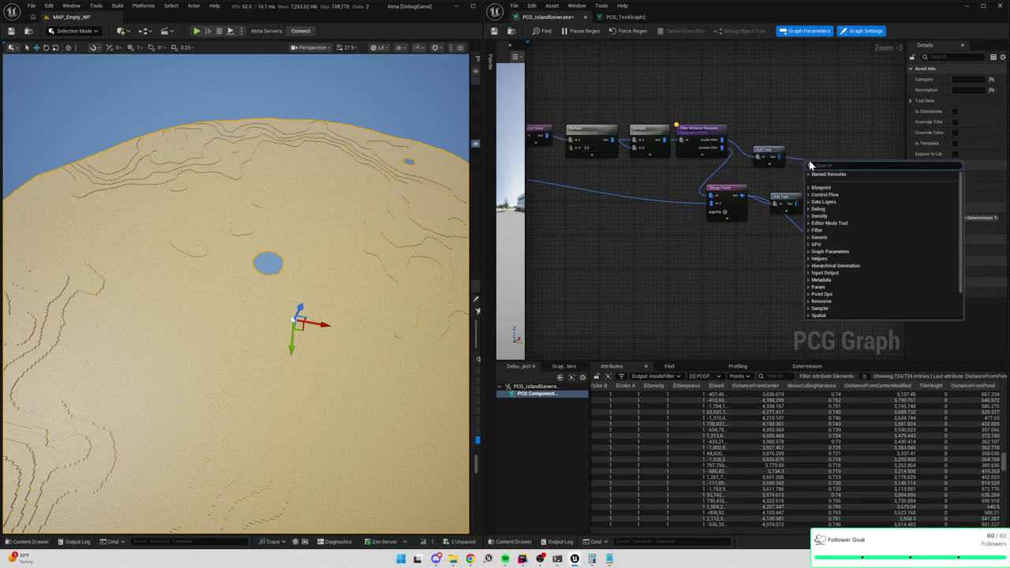
Cancel the merge node search and disconnect the Debug node from the tagged points.
type("merge")
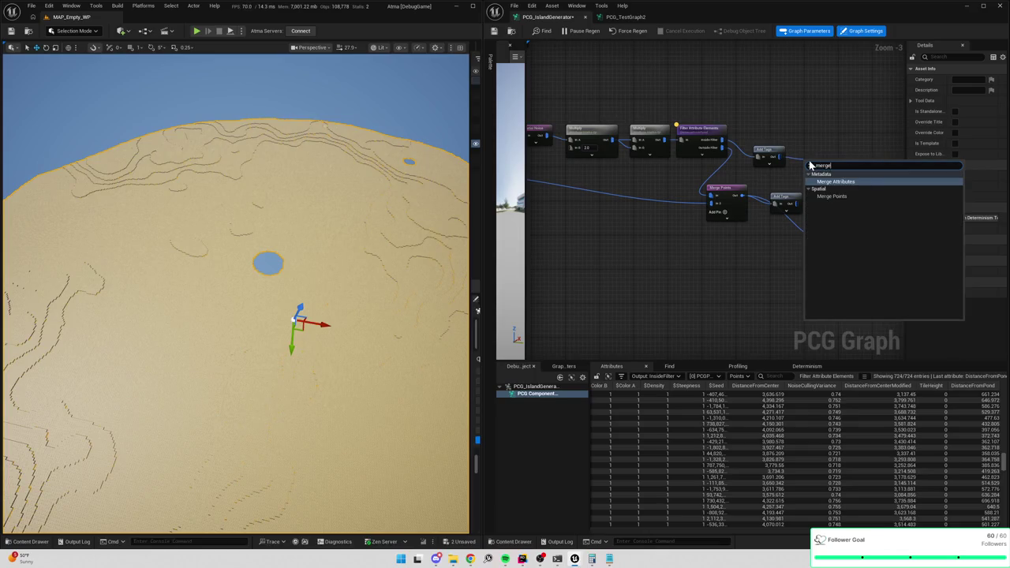
left_click(857, 101)
mouse_move(852, 202)
left_mouse_down()
mouse_move(789, 226)
mouse_move(844, 236)
left_mouse_up()
left_click(778, 265, "alt")
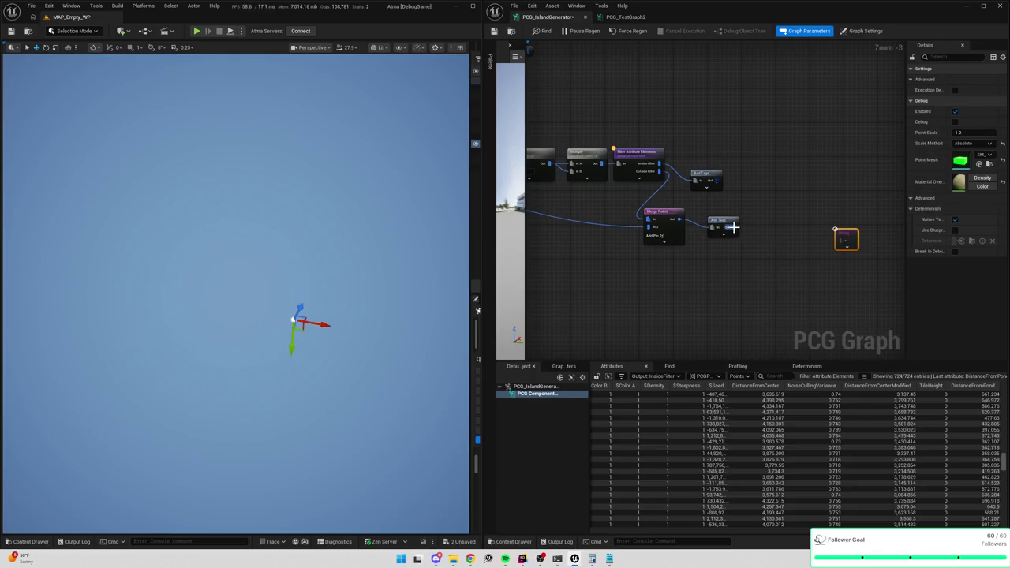
Add a named reroute declaration after the GroundTile Add Tags node, named 'Island with Ponds'.
right_click(726, 189)
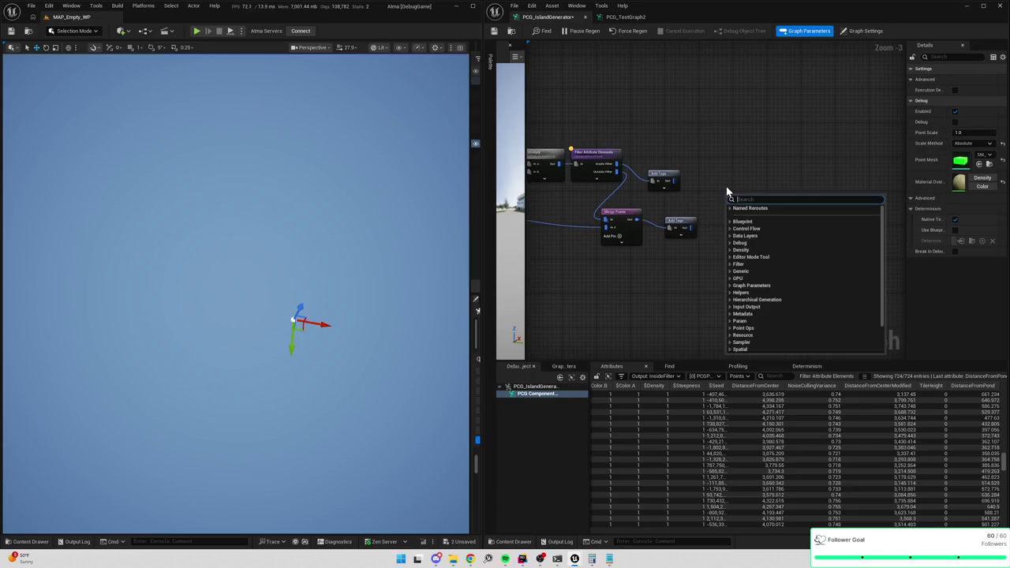
mouse_move(674, 221)
left_mouse_down()
mouse_move(663, 207)
mouse_move(725, 205)
left_mouse_up()
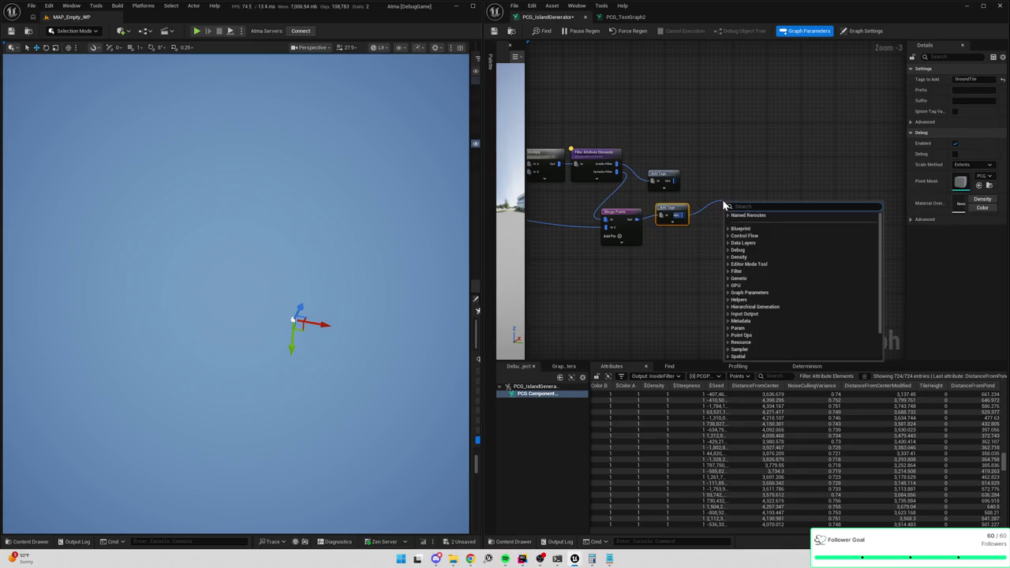
type("reroute n")
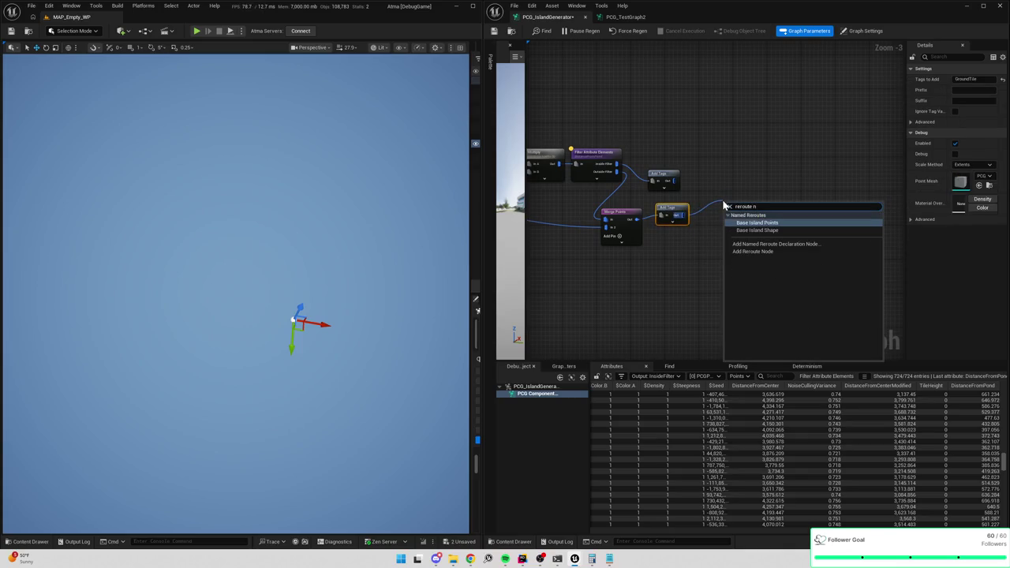
key("Down")
key("Down")
key("Return")
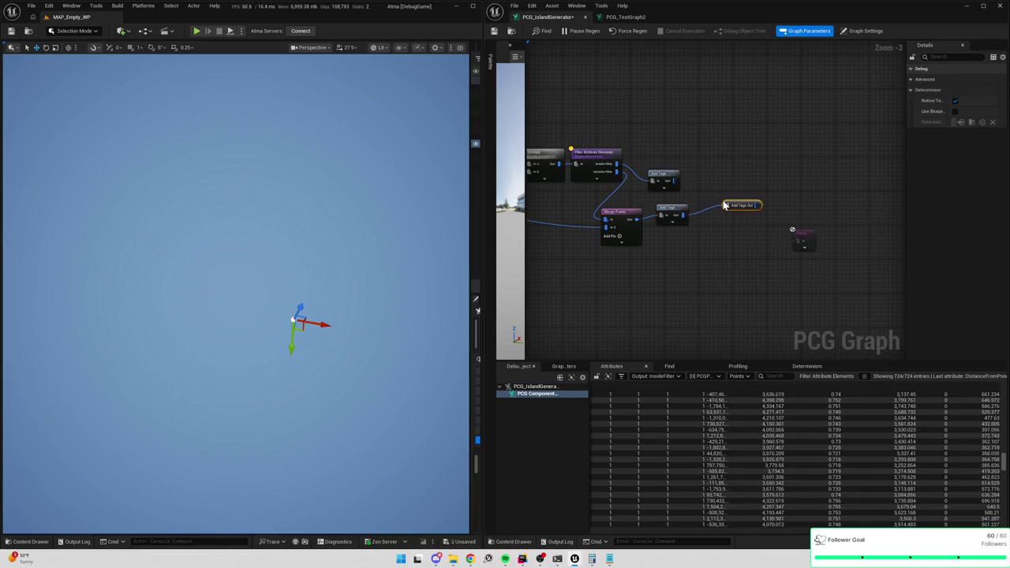
double_click(734, 204)
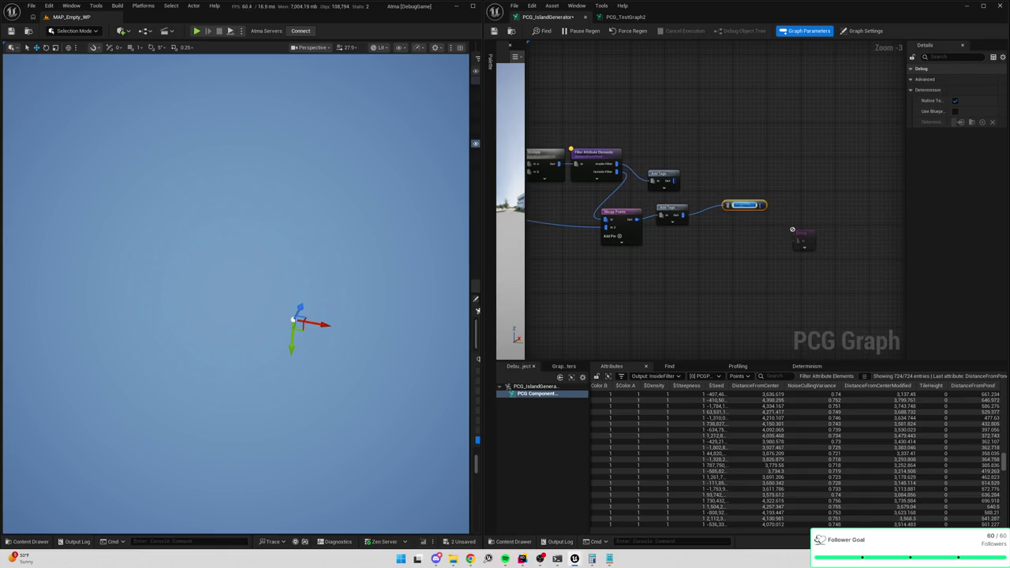
type("Island with Ponds")
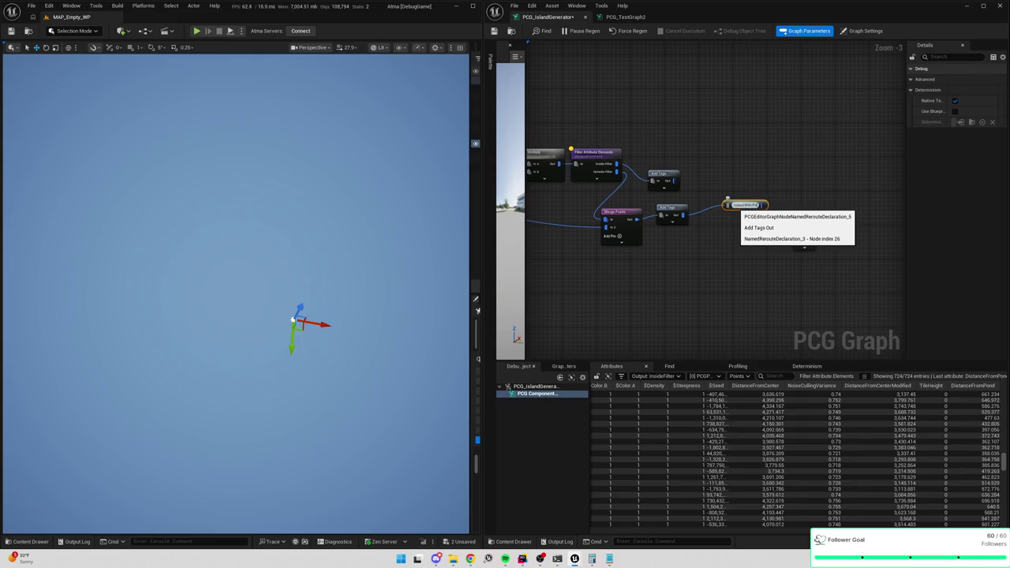
key("Return")
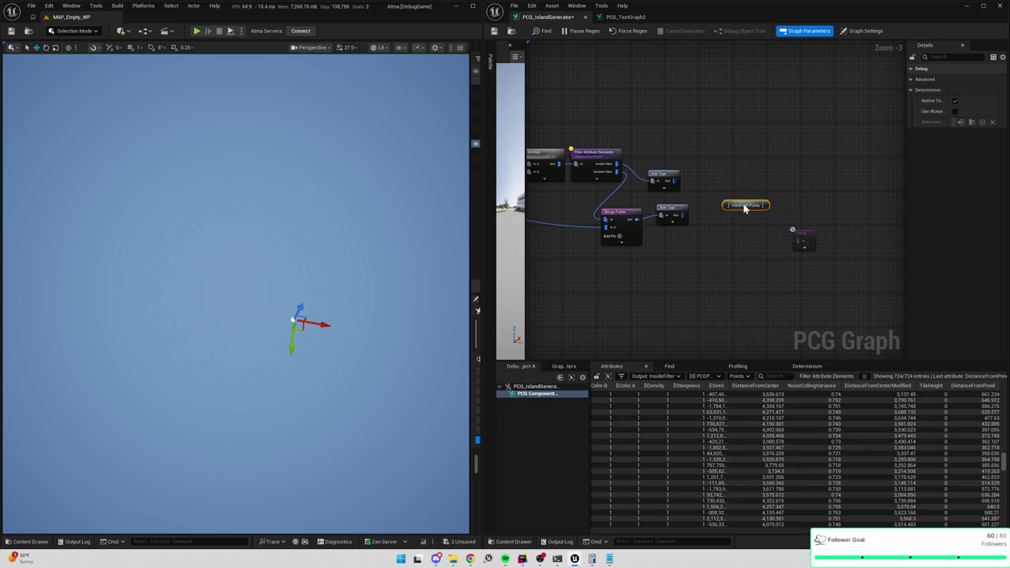
left_click_drag(744, 207, 762, 180)
left_click(667, 210)
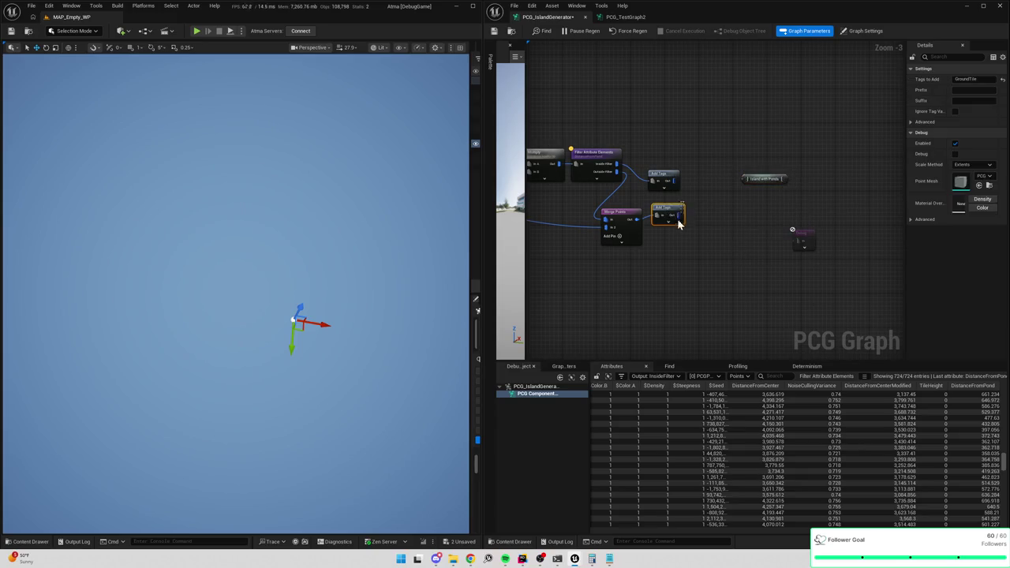
Inspect the GroundTile and PondTile Add Tags points in the Attributes table.
key("a")
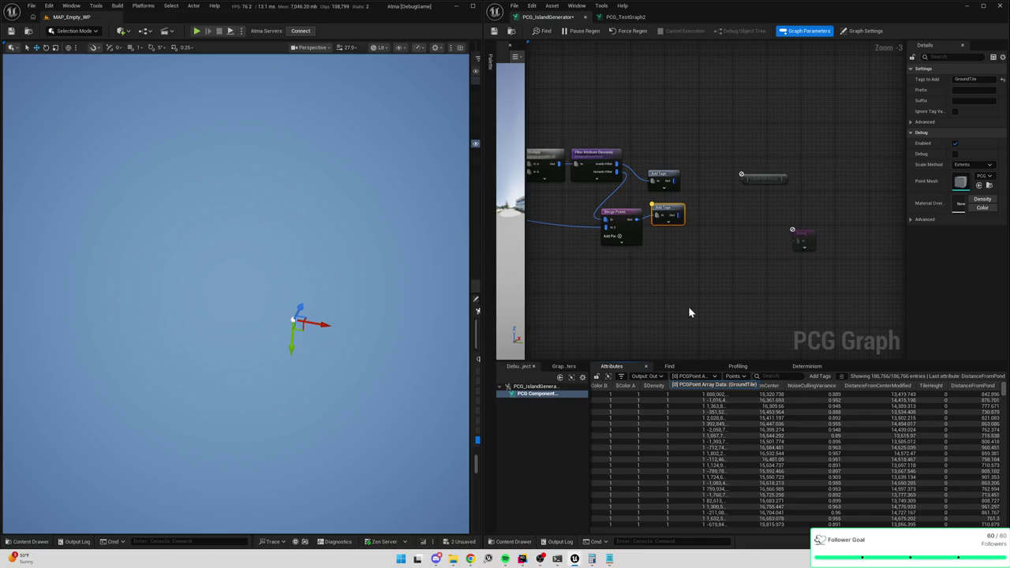
left_click(663, 177)
key("a")
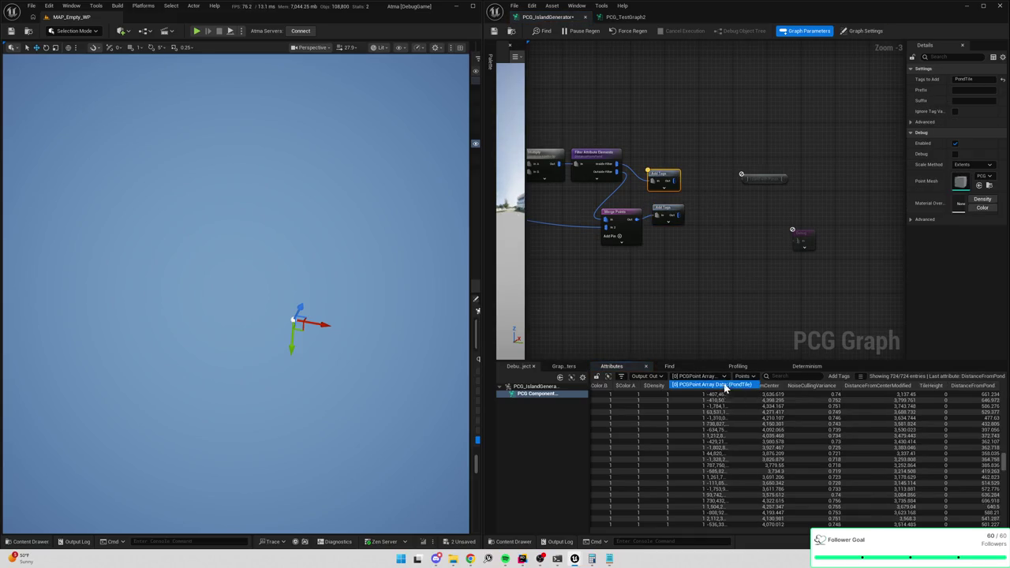
key("ctrl+z")
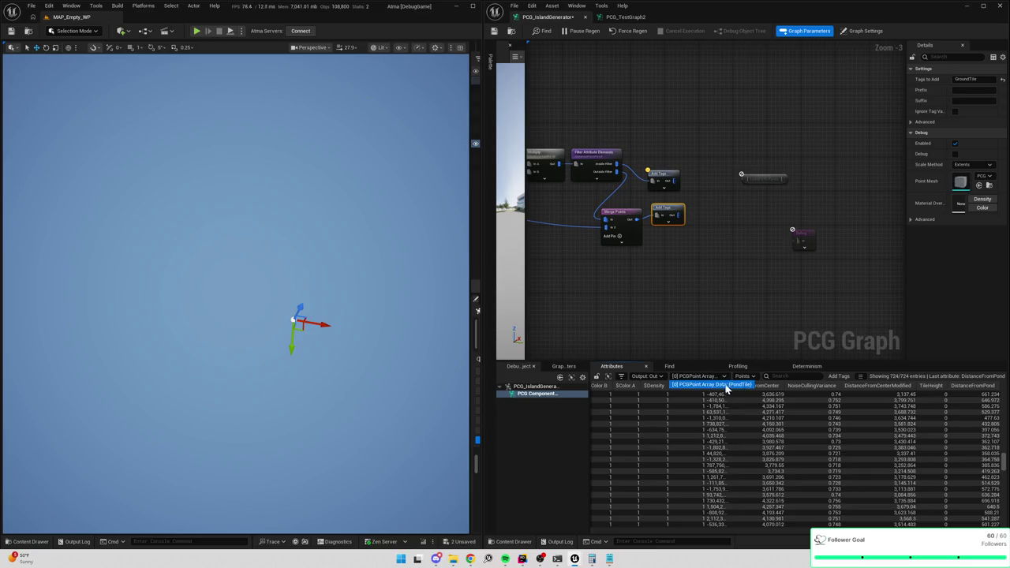
Add a trial Merge Points node fed by the tagged points, then delete it.
right_click(695, 197)
type("merge")
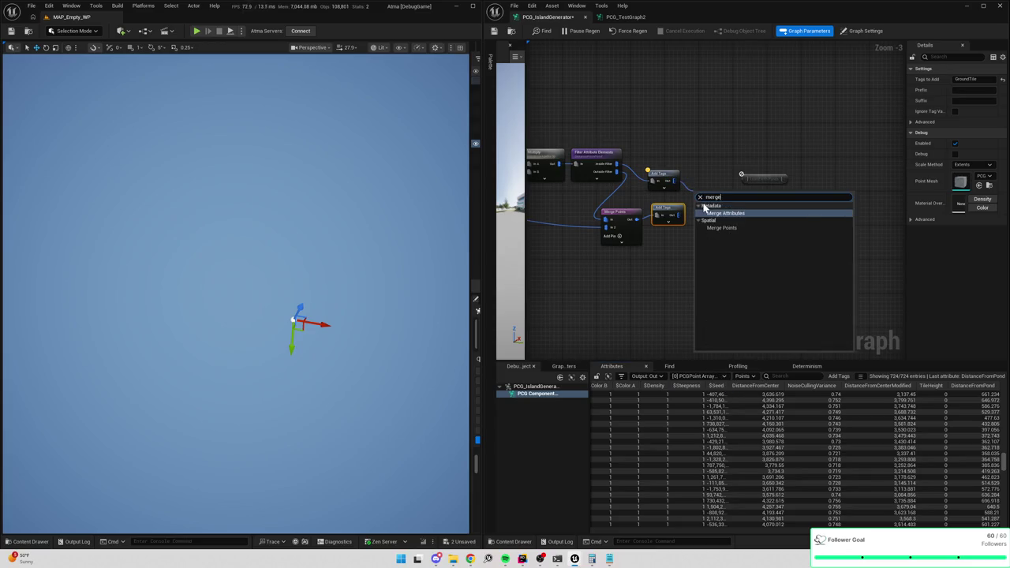
key("Return")
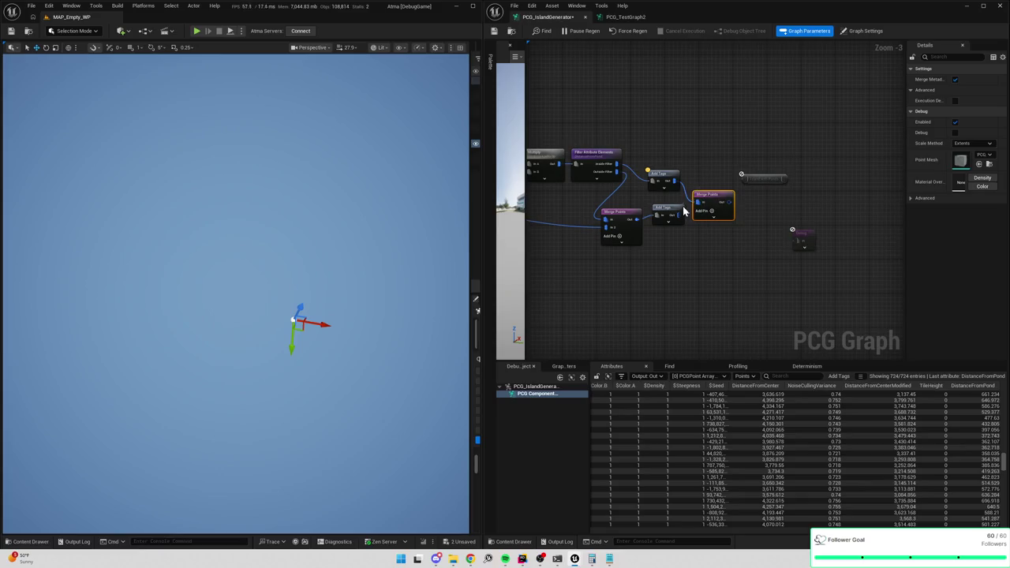
left_click_drag(701, 215, 677, 214)
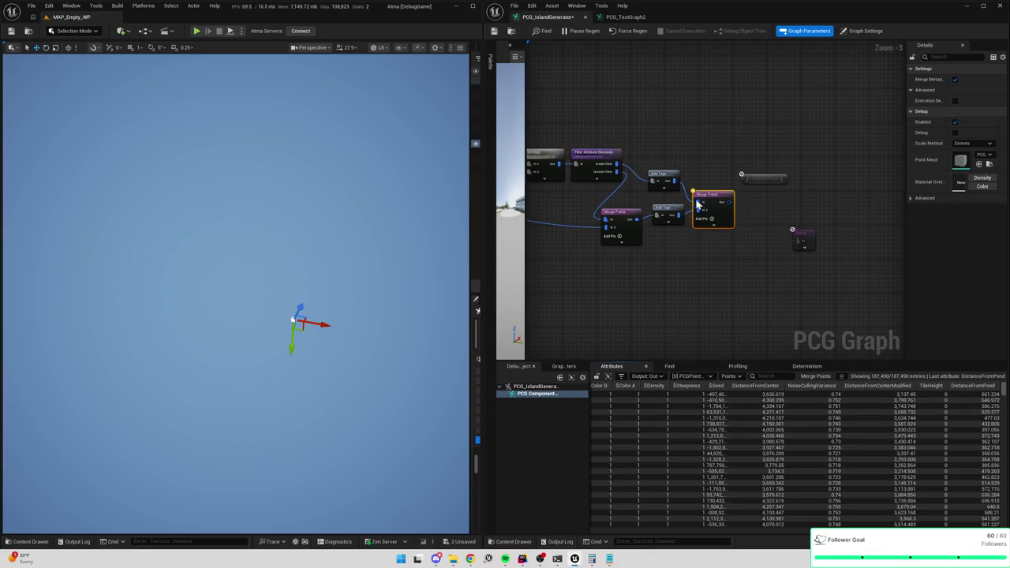
key("Delete")
left_click_drag(675, 181, 698, 204)
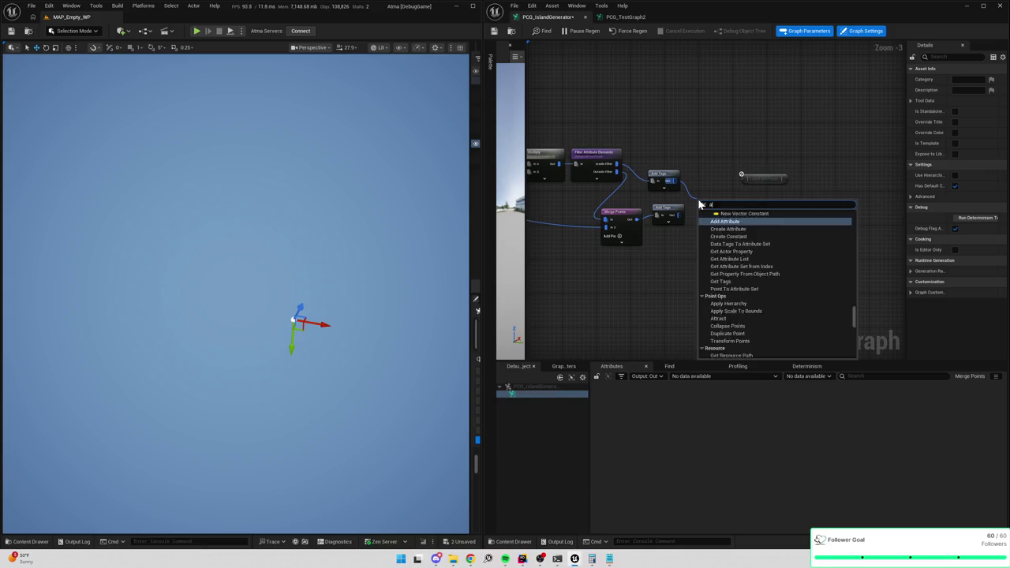
Try adding a Combine Points node after the PondTile tags, then remove it.
type("appen")
key("BackSpace")
key("BackSpace")
key("BackSpace")
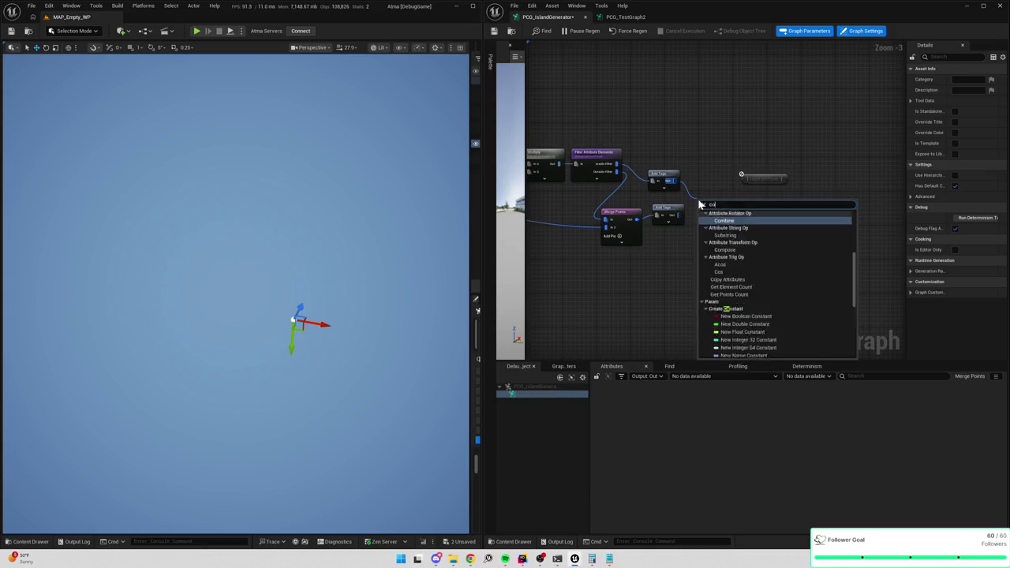
type("combin")
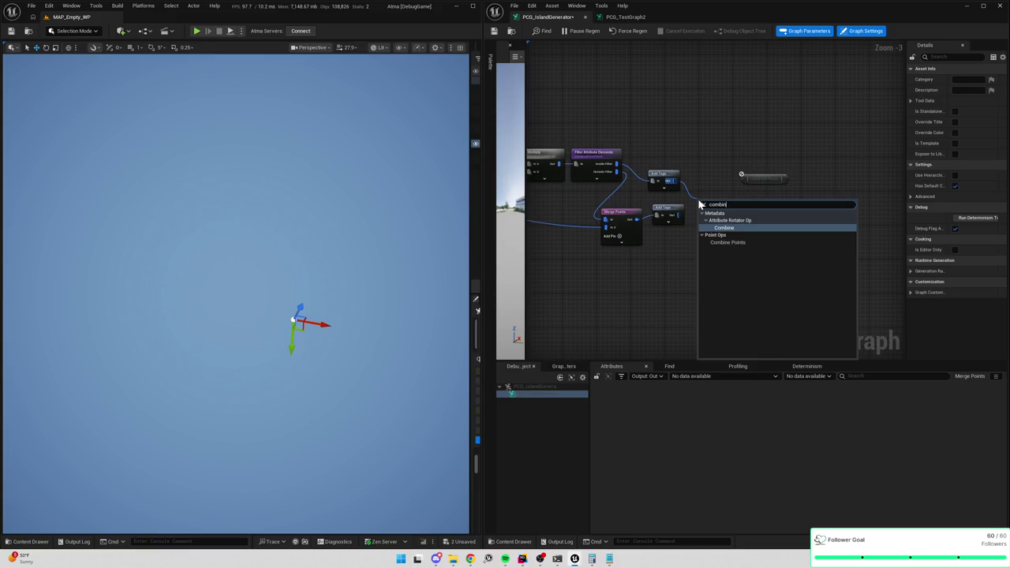
key("Down")
key("Return")
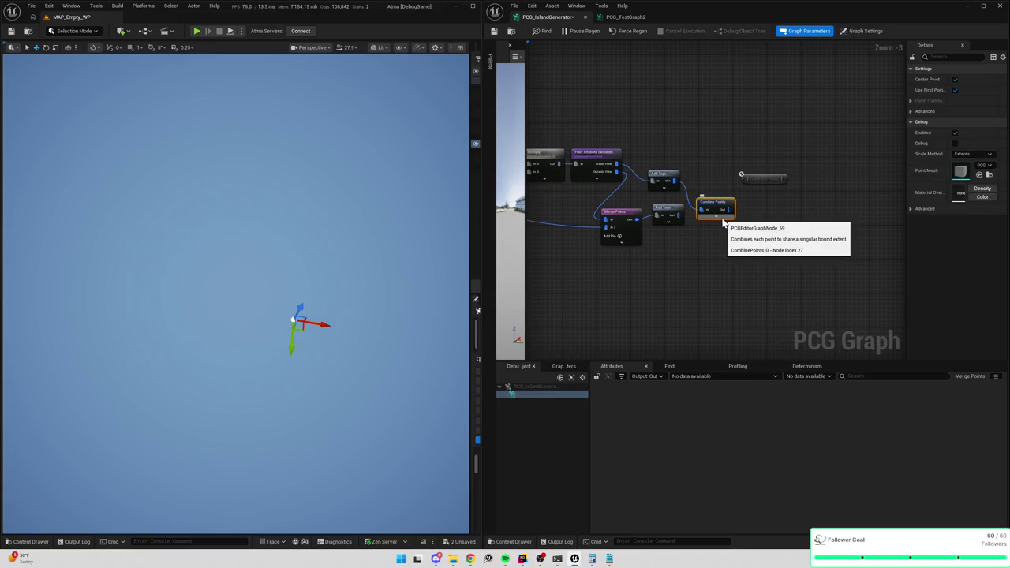
key("Delete")
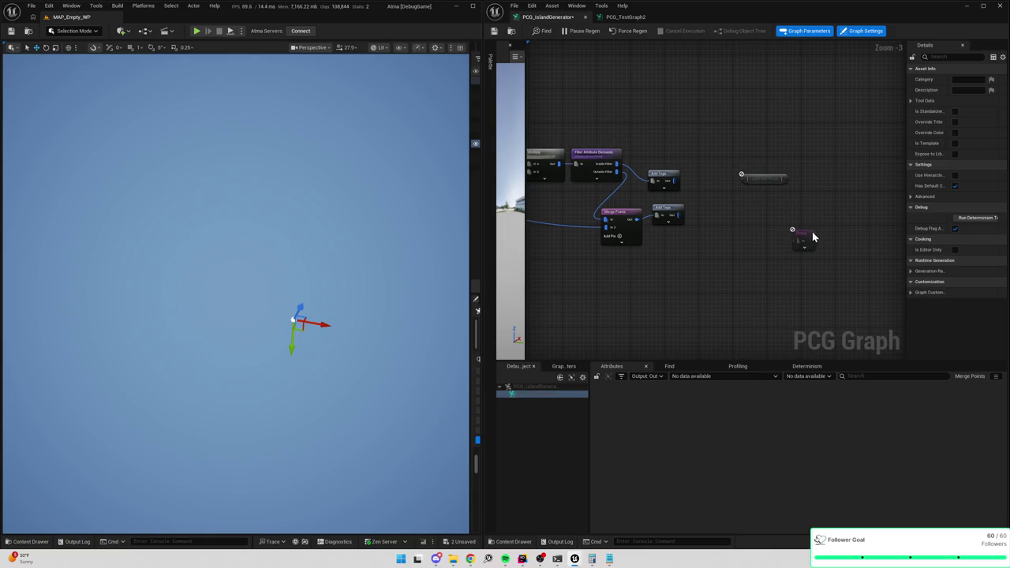
Add an Add node fed by both Add Tags outputs and list its output datasets.
right_click(735, 203)
type("add")
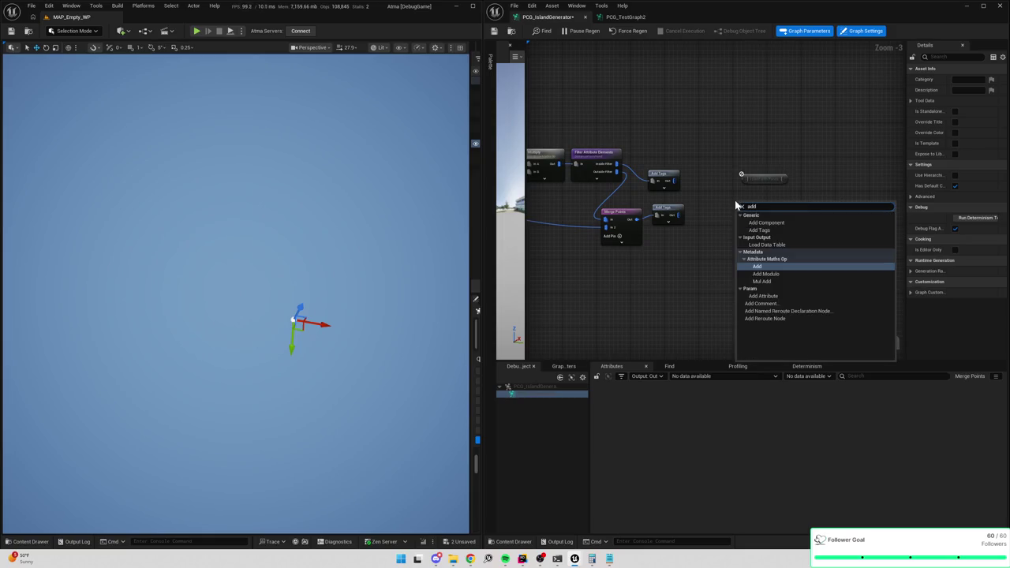
key("Return")
left_click(675, 186)
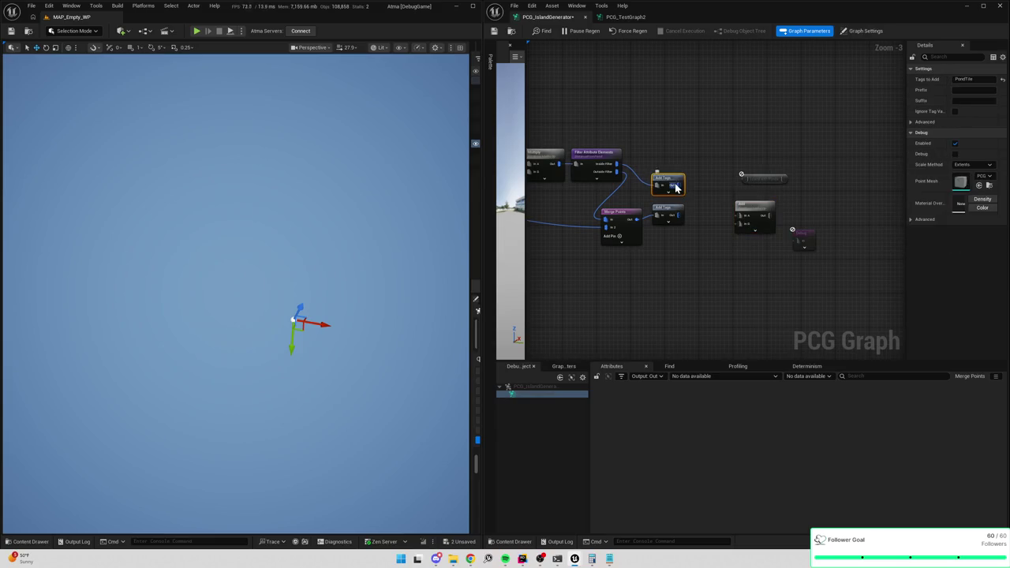
mouse_move(676, 186)
left_mouse_down()
mouse_move(738, 216)
mouse_move(677, 215)
left_mouse_up()
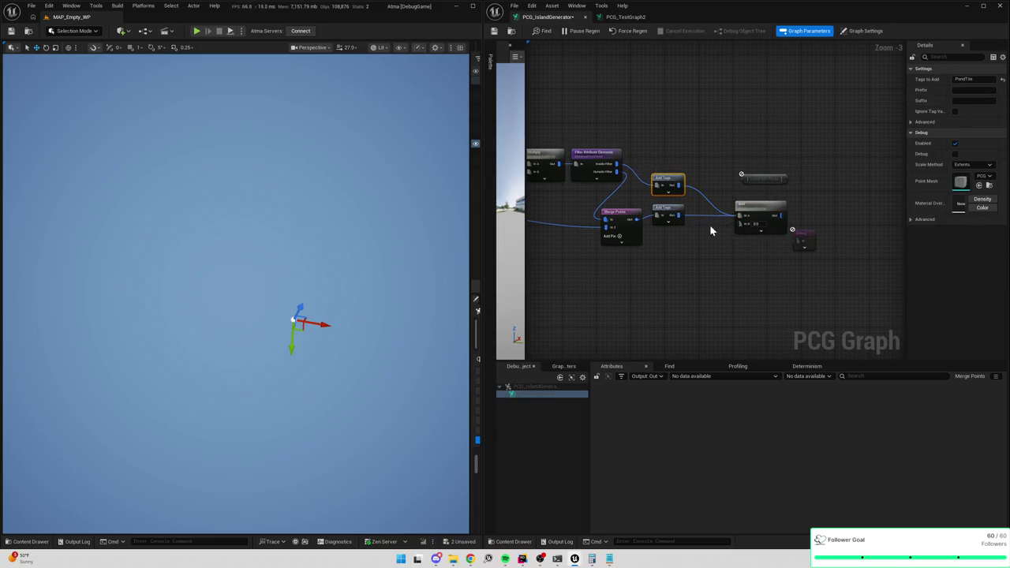
left_click(754, 212)
left_click(701, 376)
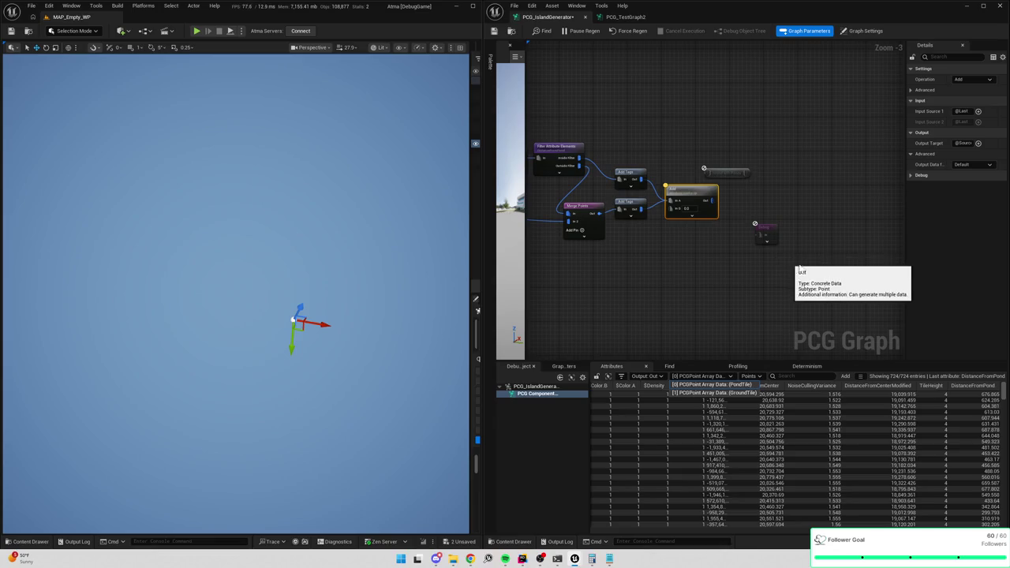
Raise the greyed-out node and place the Debug node up beside the Add node.
left_click_drag(691, 167, 687, 123)
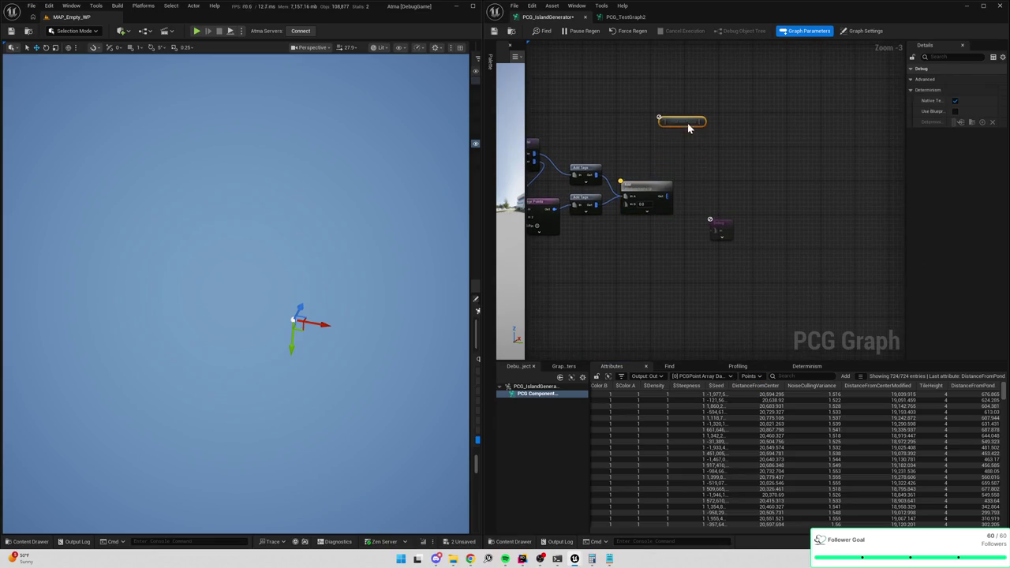
left_click_drag(727, 224, 753, 186)
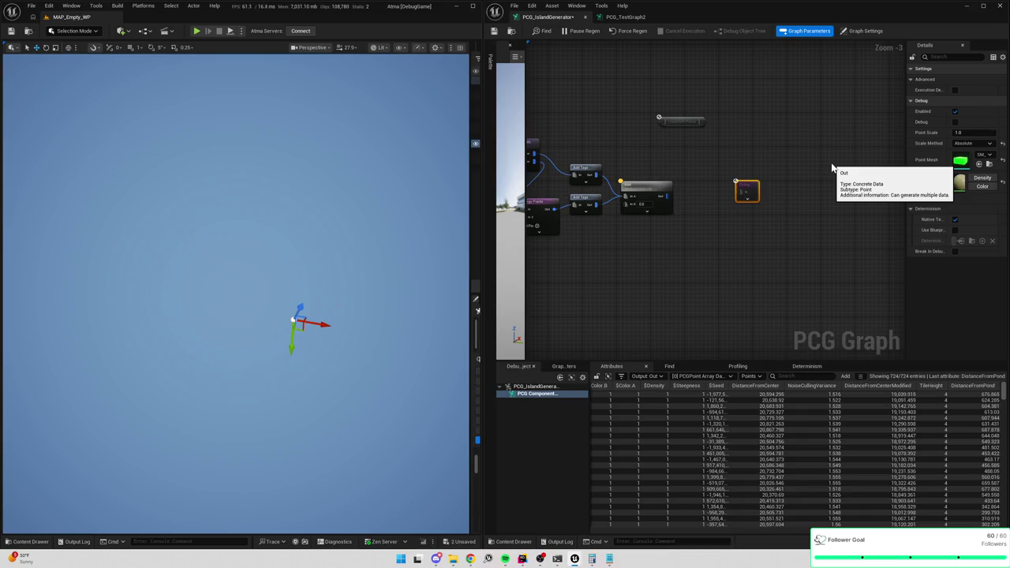
left_click_drag(730, 155, 787, 150)
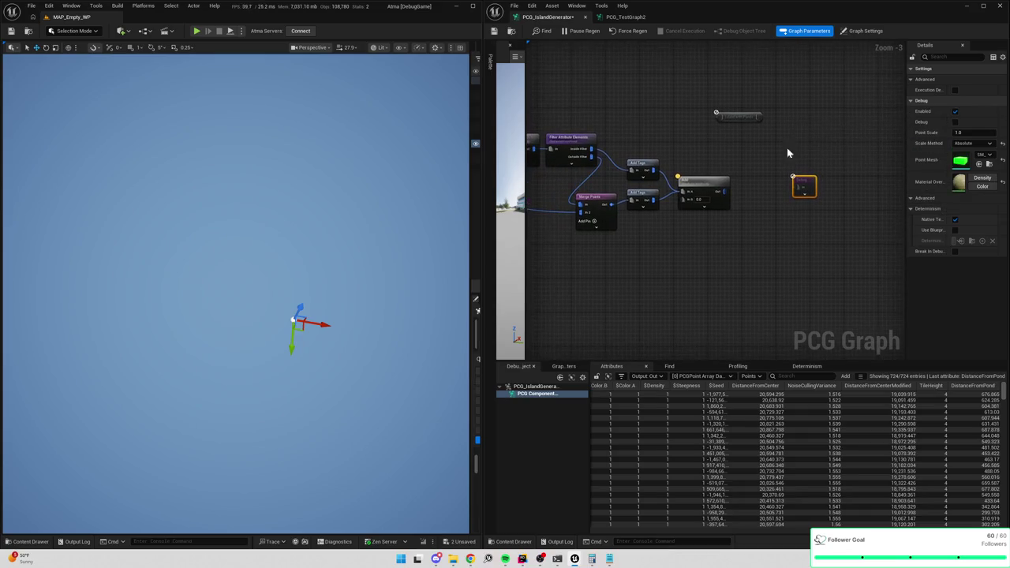
Wire the Add node's Out pin into the Debug node and select Debug to show the sandy island tiles.
left_click(712, 189)
left_click(701, 376)
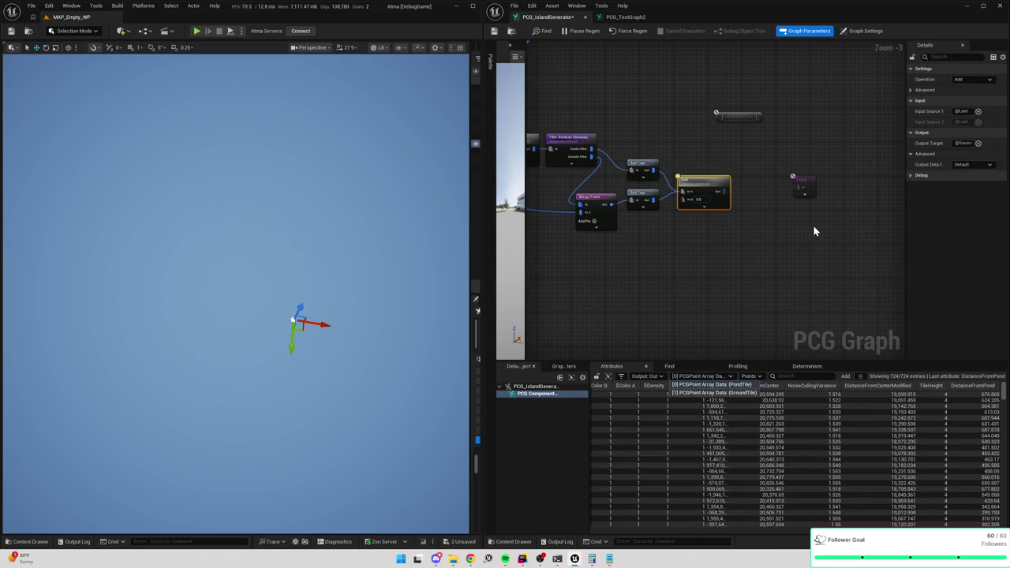
left_click_drag(759, 237, 715, 185)
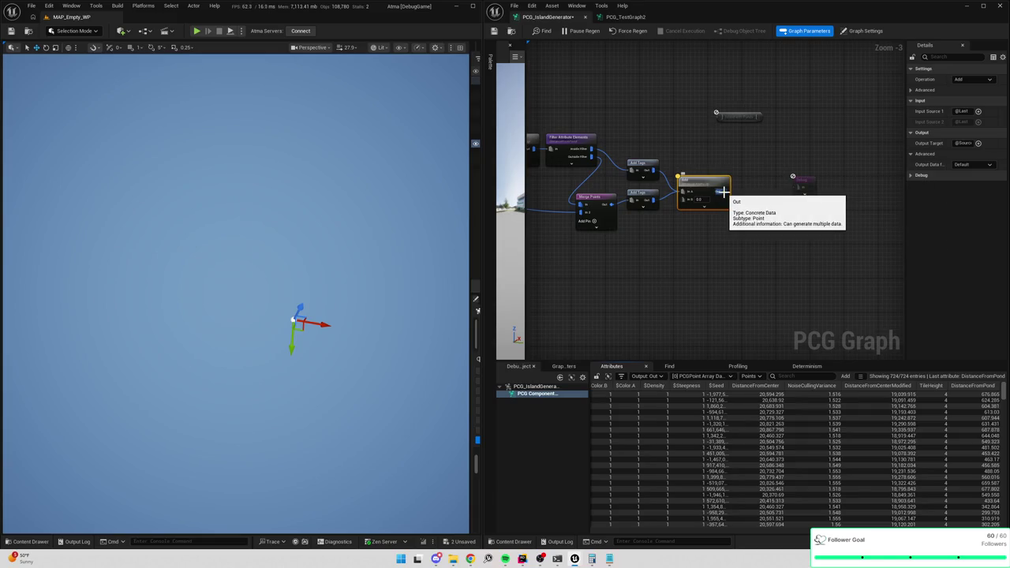
left_click_drag(723, 191, 795, 188)
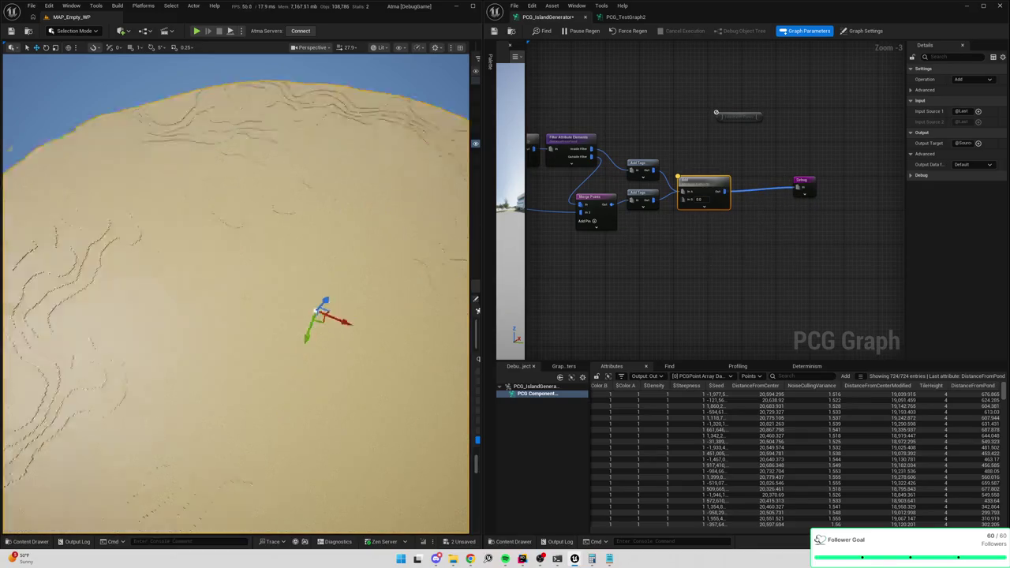
left_click(814, 174)
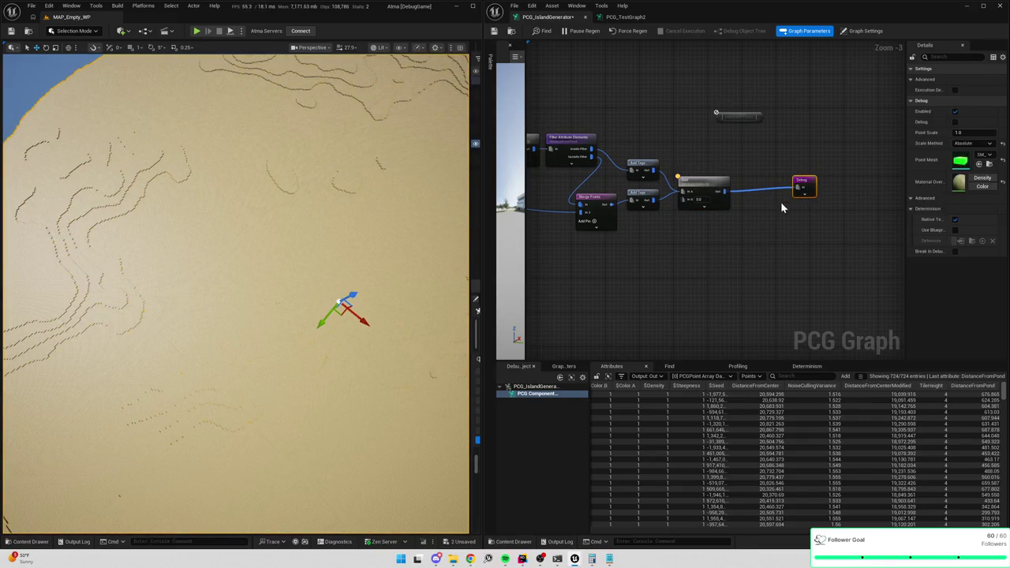
scroll(757, 224, "down", 1)
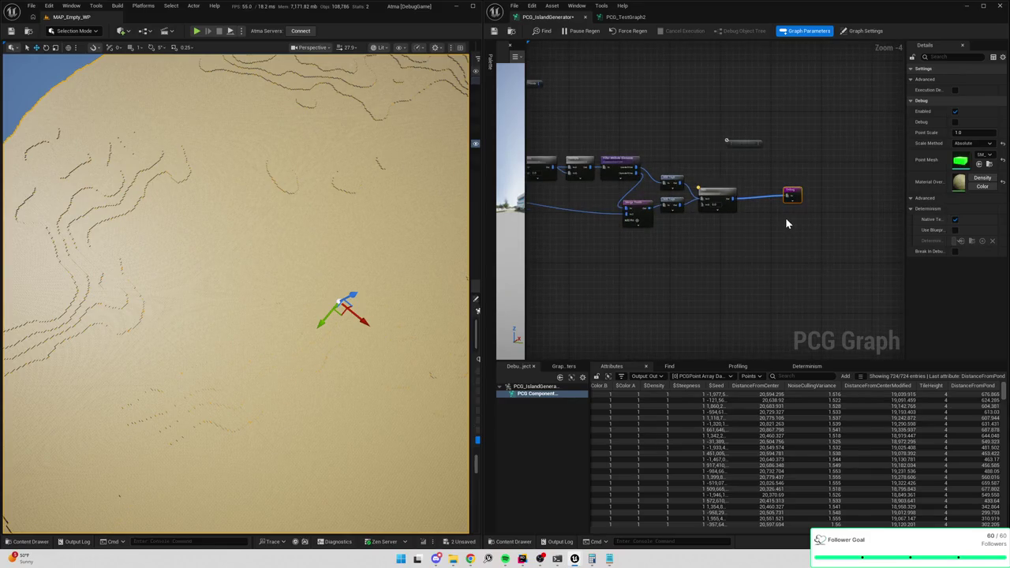
left_click_drag(785, 224, 703, 217)
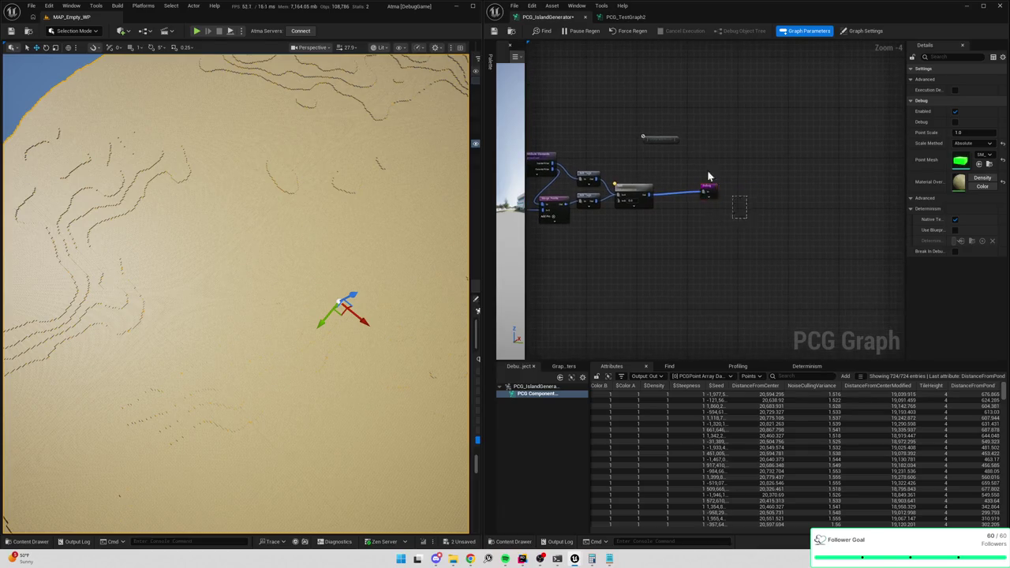
Pull a wire off the upper Add Tags output and add a reroute node.
left_click_drag(809, 214, 757, 186)
right_click(757, 185)
left_click(789, 207)
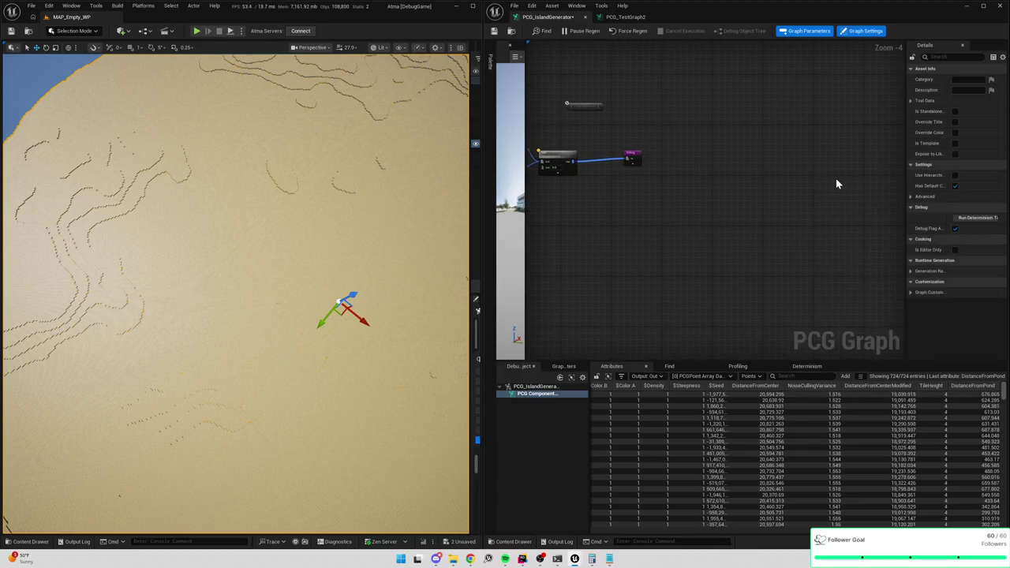
left_click_drag(838, 185, 798, 191)
right_click(764, 199)
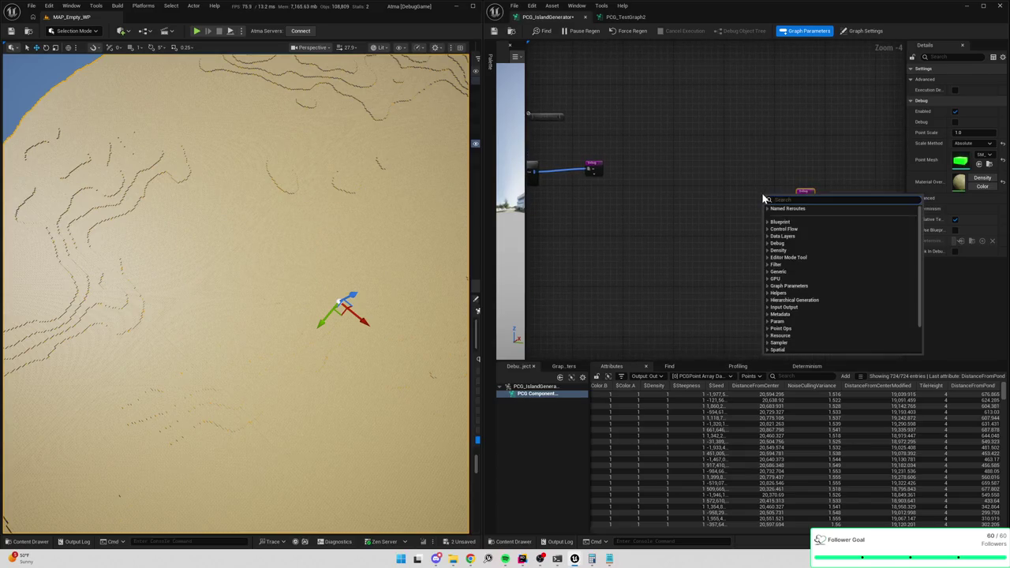
left_click(622, 130)
scroll(809, 171, "up", 3)
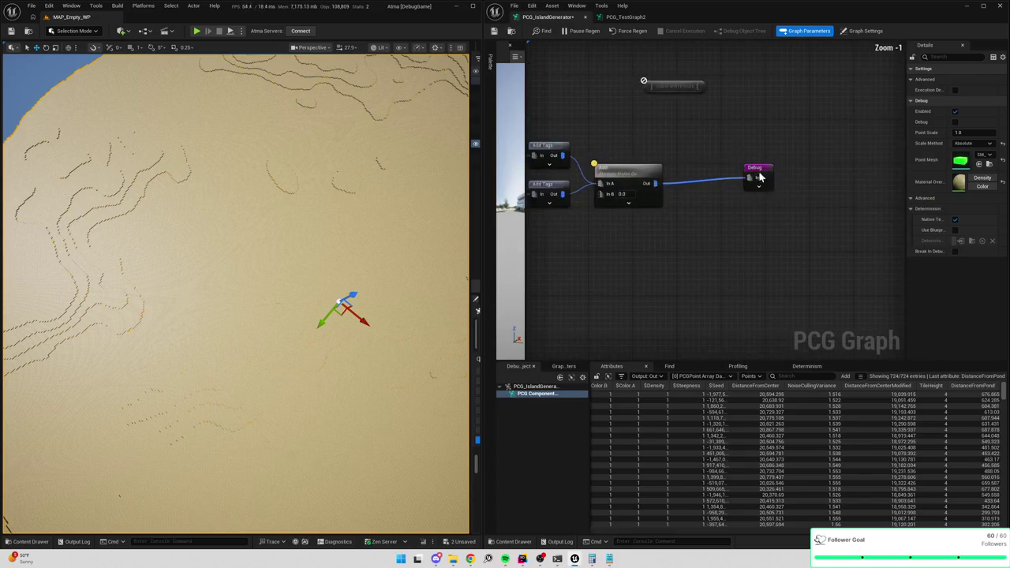
left_click_drag(668, 210, 719, 205)
left_click_drag(613, 150, 657, 134)
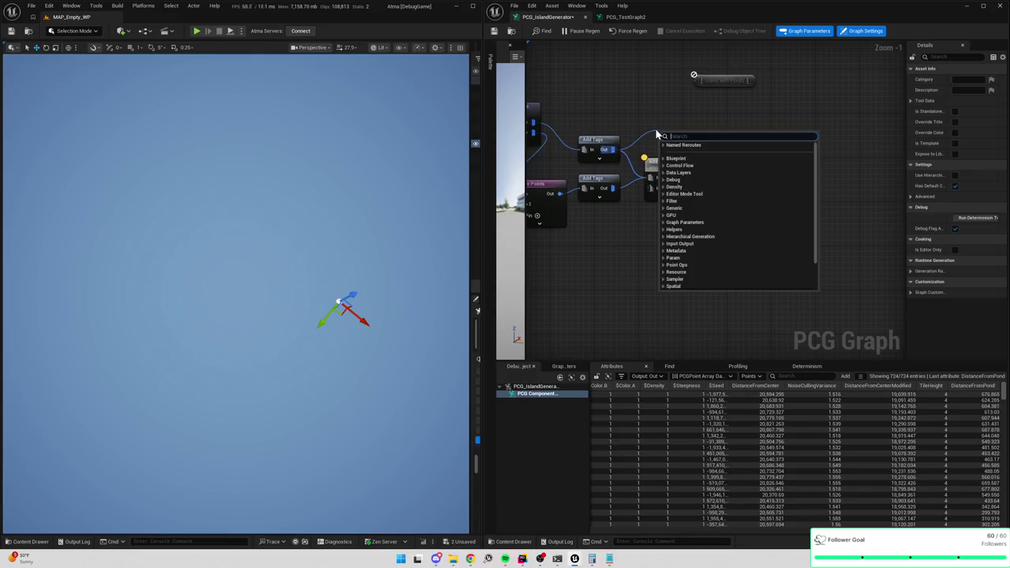
type("reroute")
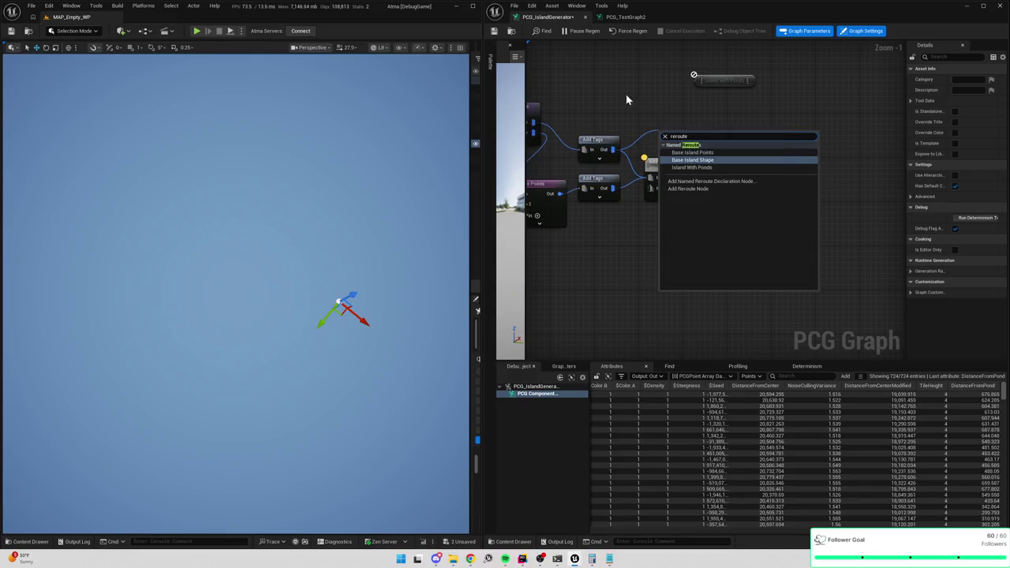
left_click(690, 189)
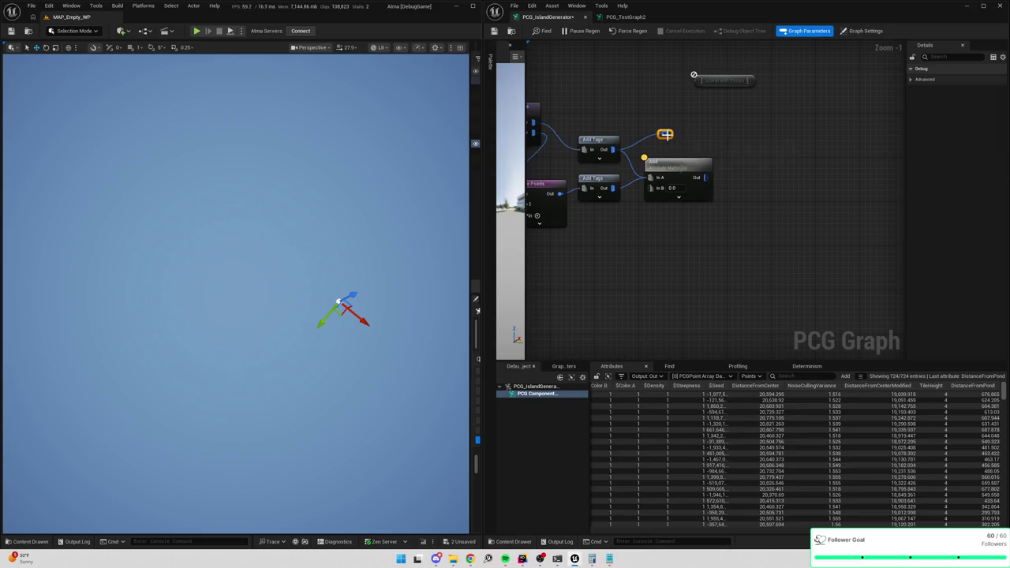
Add a Named Reroute Declaration on the upper Add Tags output and name it Pond Tiles.
left_click_drag(613, 149, 649, 135)
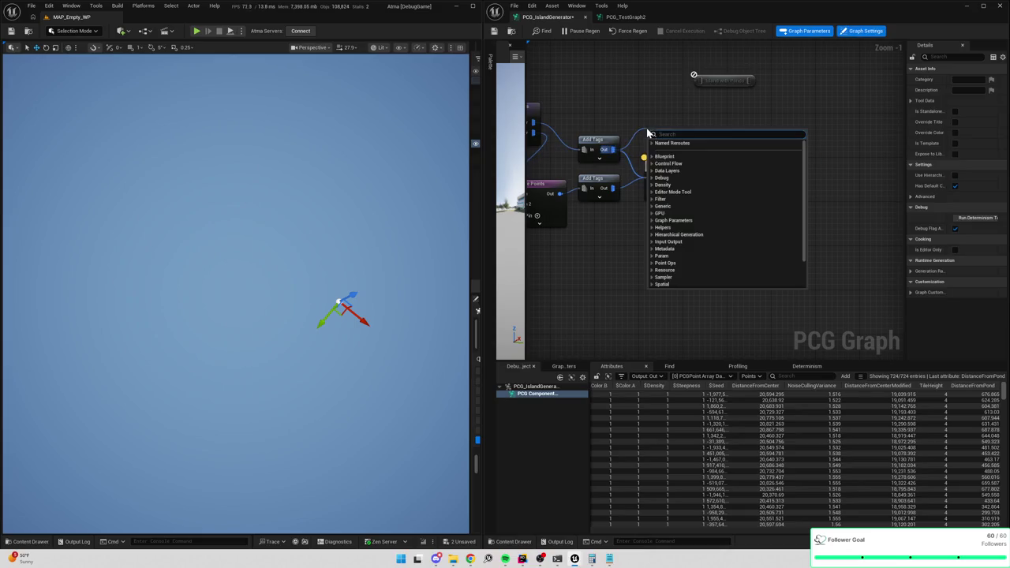
type("named reroute")
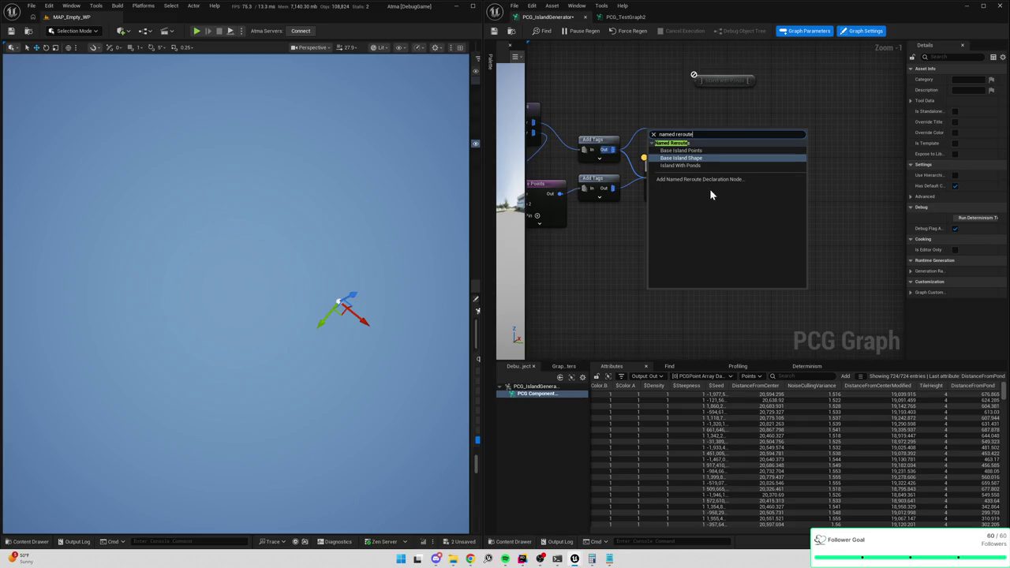
left_click(711, 179)
left_click_drag(671, 134, 677, 114)
double_click(678, 115)
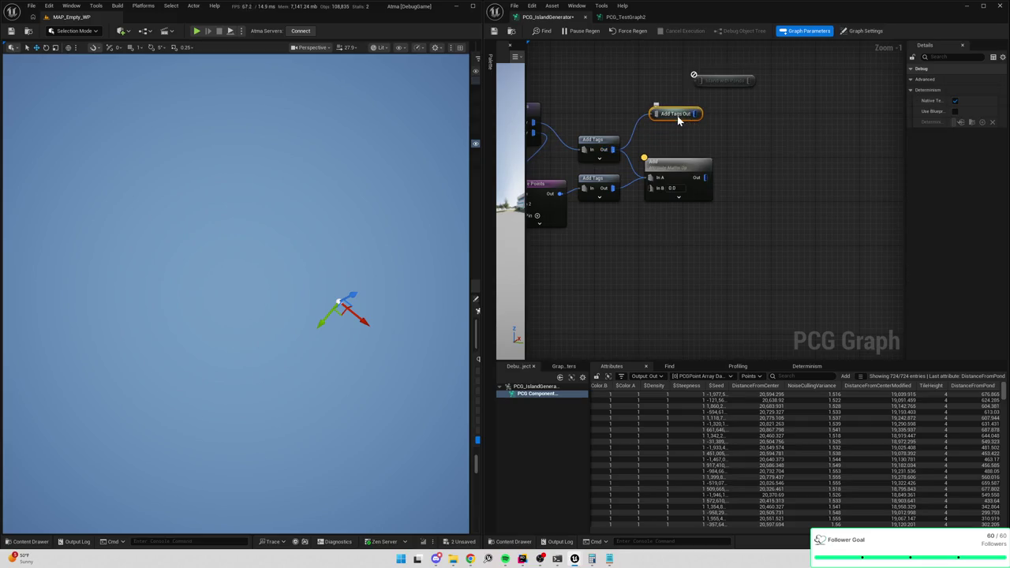
key("BackSpace")
type("iles")
key("Return")
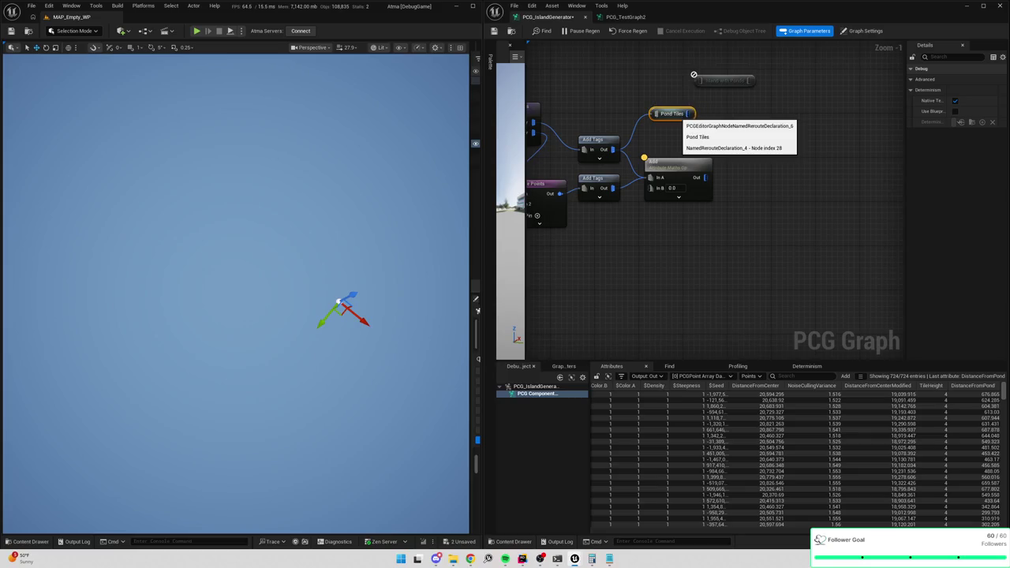
Add a Named Reroute Declaration on the lower Add Tags output named Ground Tiles.
left_click_drag(612, 188, 663, 235)
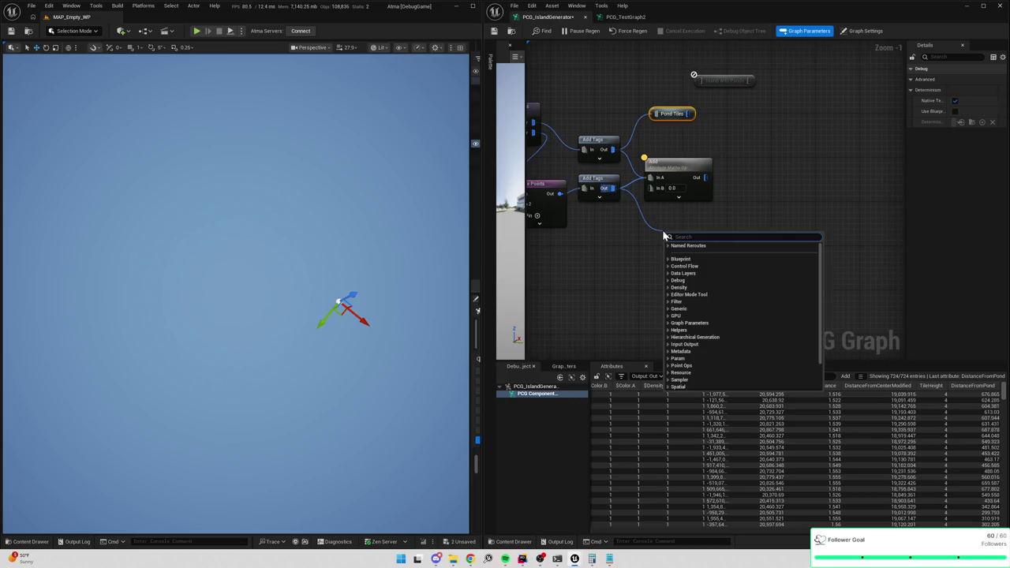
type("named reroute")
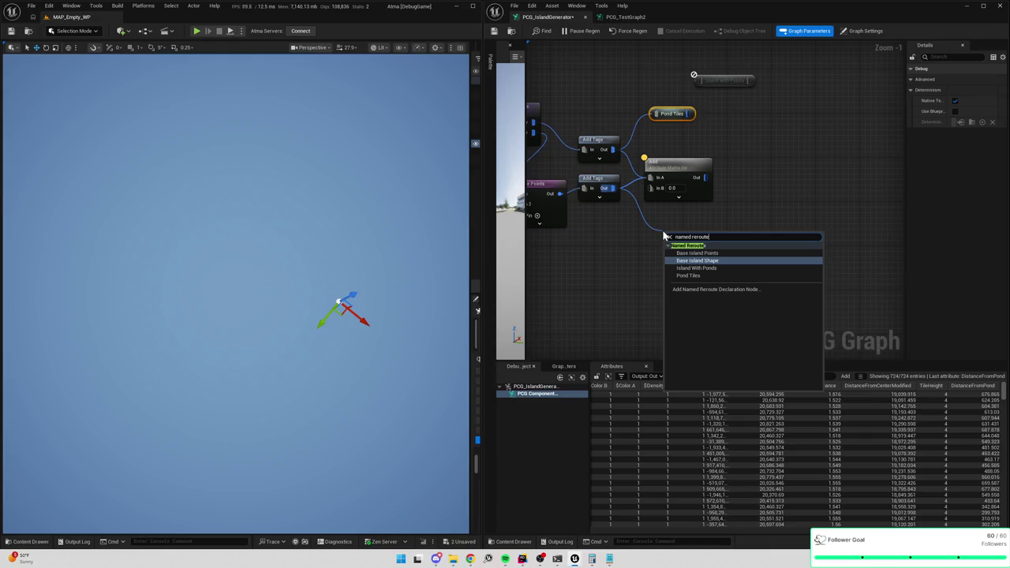
key("Down")
key("Down")
key("Down")
key("Return")
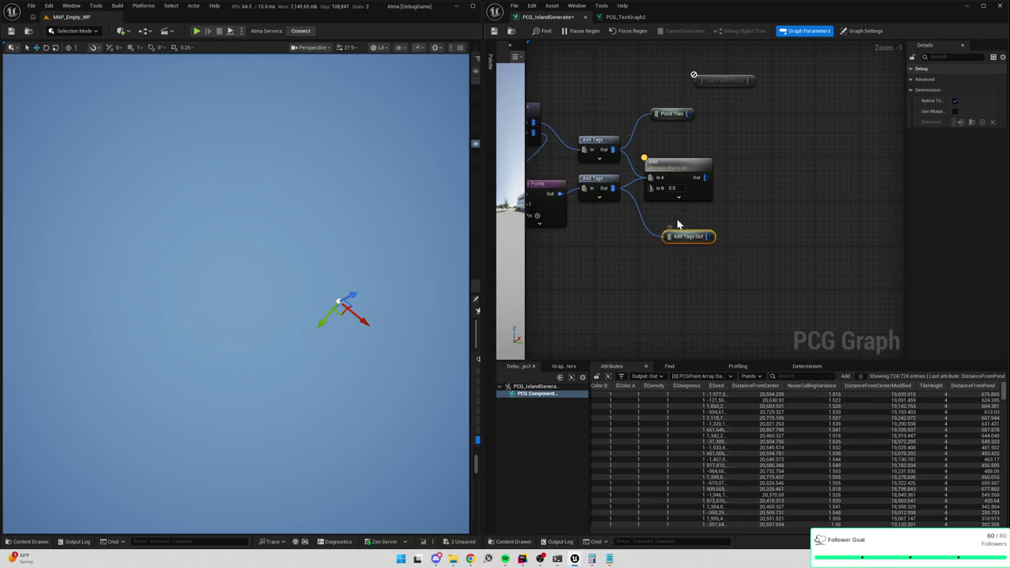
type("Ground Til")
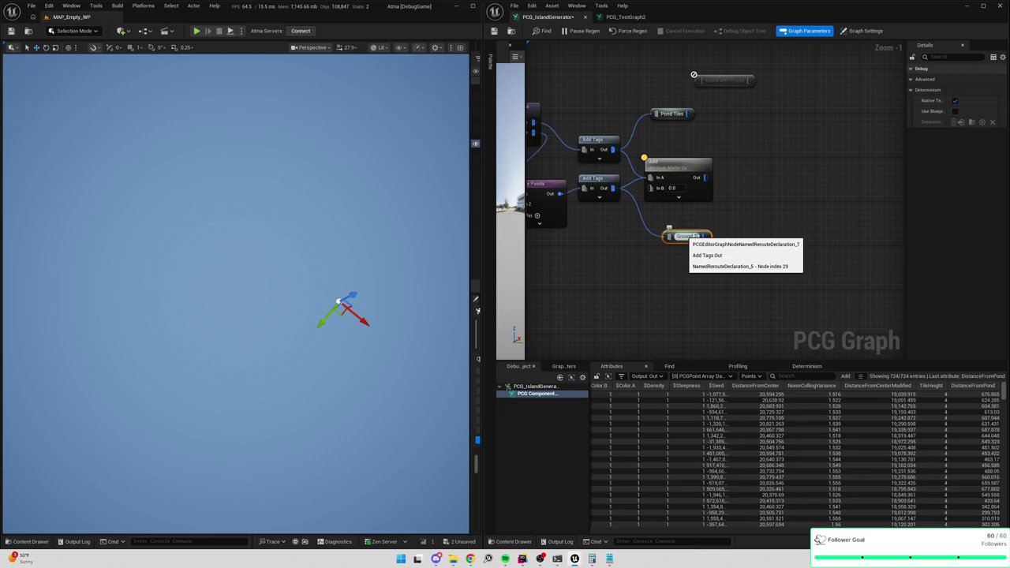
key("Return")
Place a Pond Tiles reroute node and wire it into the upper Debug node.
left_click_drag(782, 168, 702, 208)
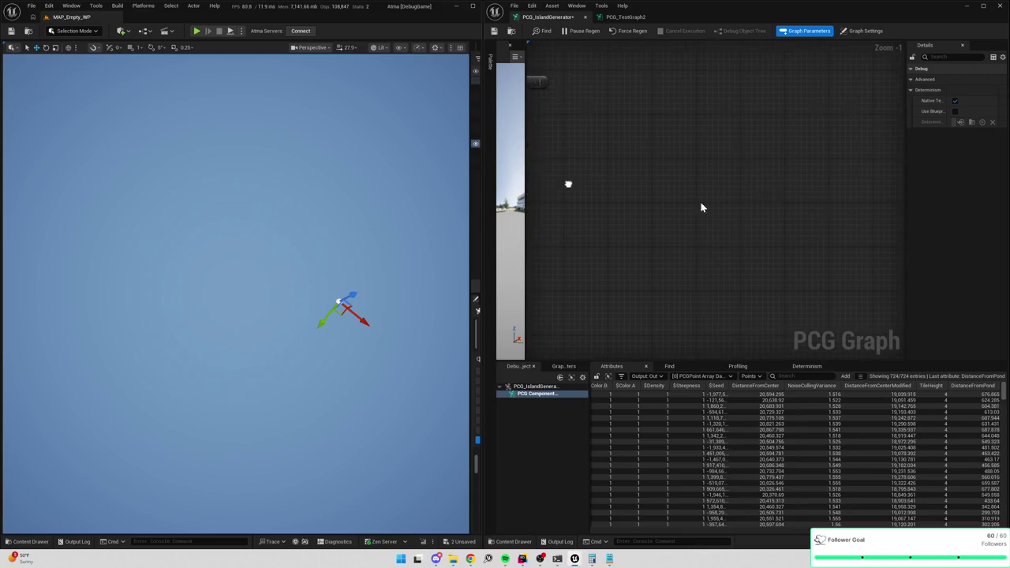
scroll(702, 208, "down", 2)
left_click(797, 196)
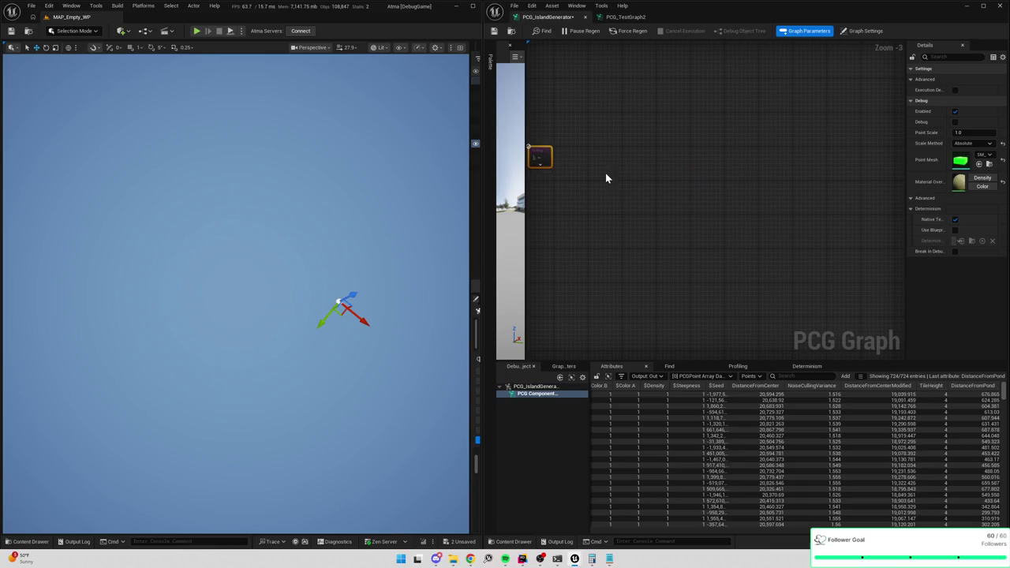
left_click_drag(540, 157, 727, 199)
right_click(695, 193)
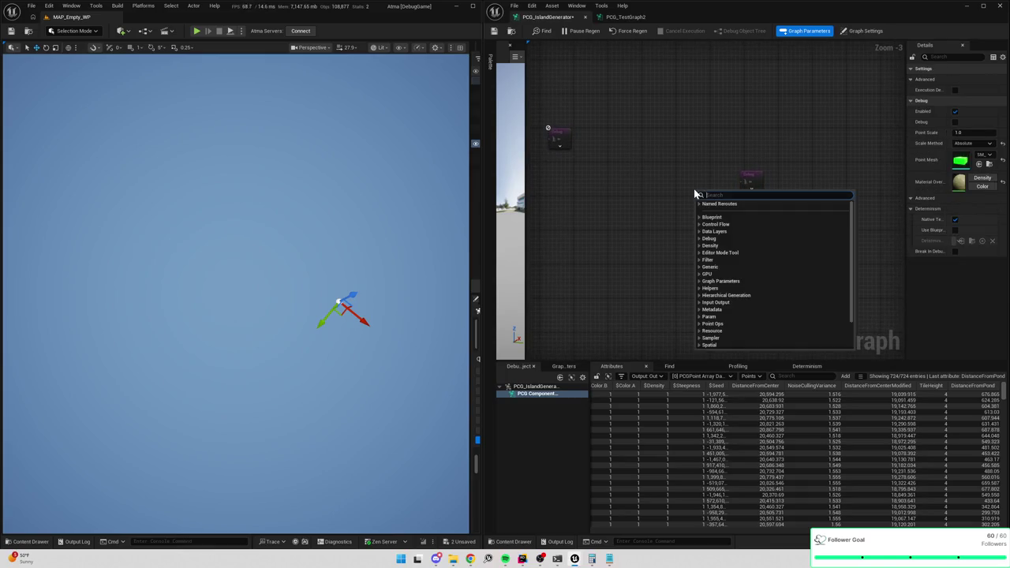
type("tiles")
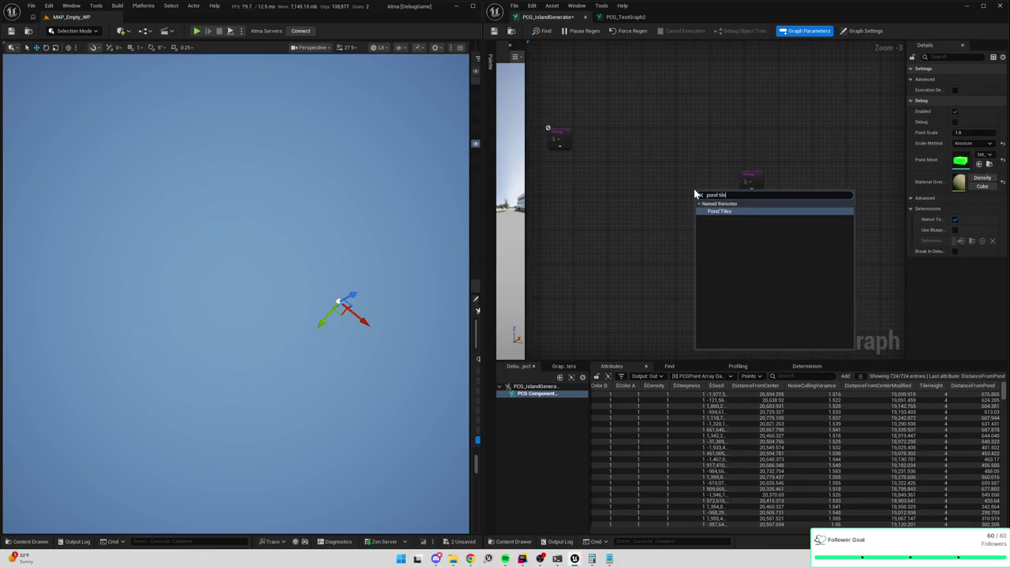
key("Return")
scroll(695, 193, "up", 4)
mouse_move(732, 204)
left_mouse_down()
mouse_move(742, 216)
mouse_move(771, 187)
left_mouse_up()
Place a Ground Tiles reroute node and wire it into the lower Debug node.
right_click(698, 264)
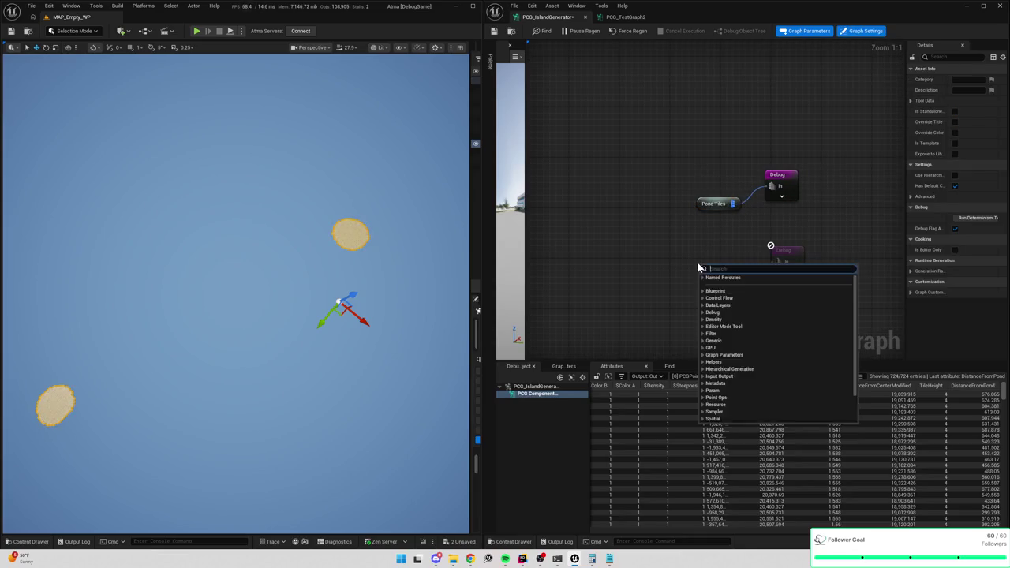
type("ground tiles")
key("Return")
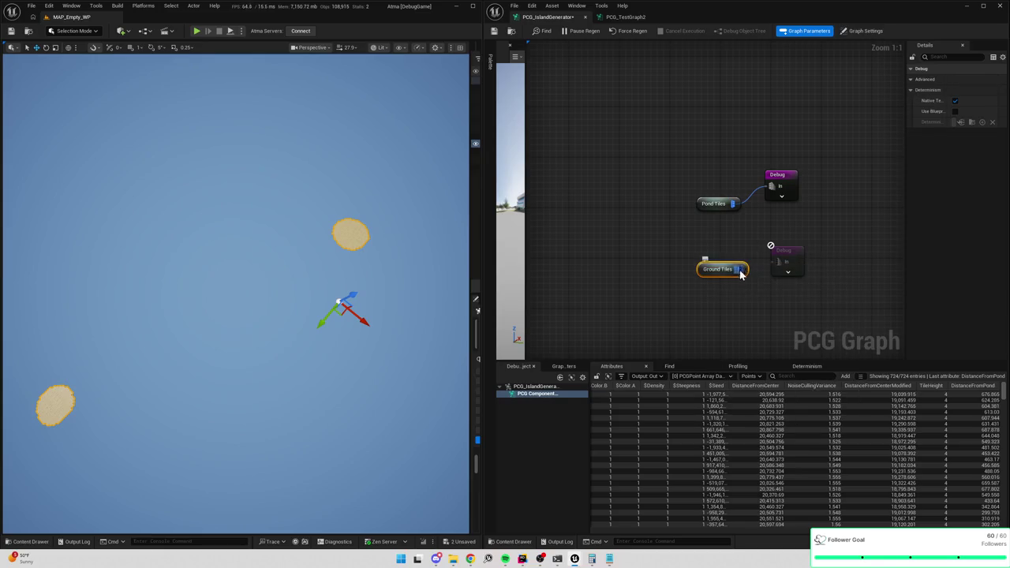
left_click_drag(740, 269, 779, 262)
left_click_drag(777, 160, 776, 158)
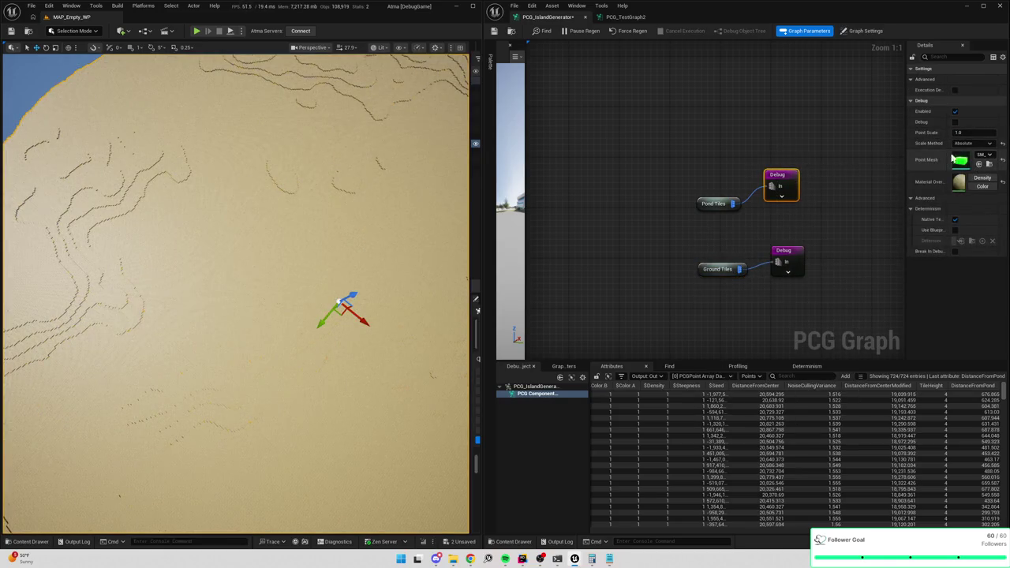
Set the upper Debug node's Point Mesh to SM_Fountain_A_Water_A.
left_click_drag(904, 149, 827, 149)
left_click(958, 155)
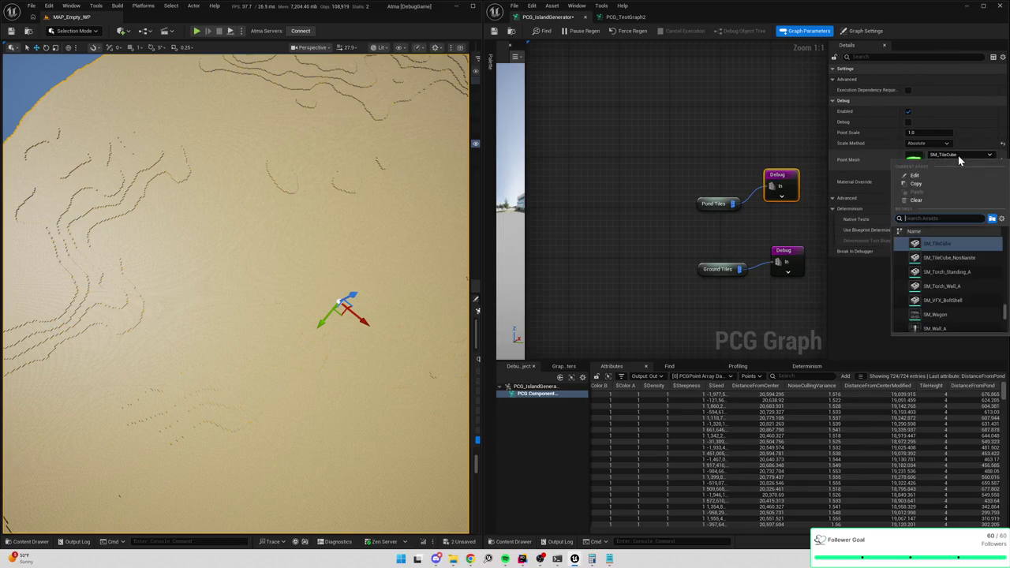
type("blue")
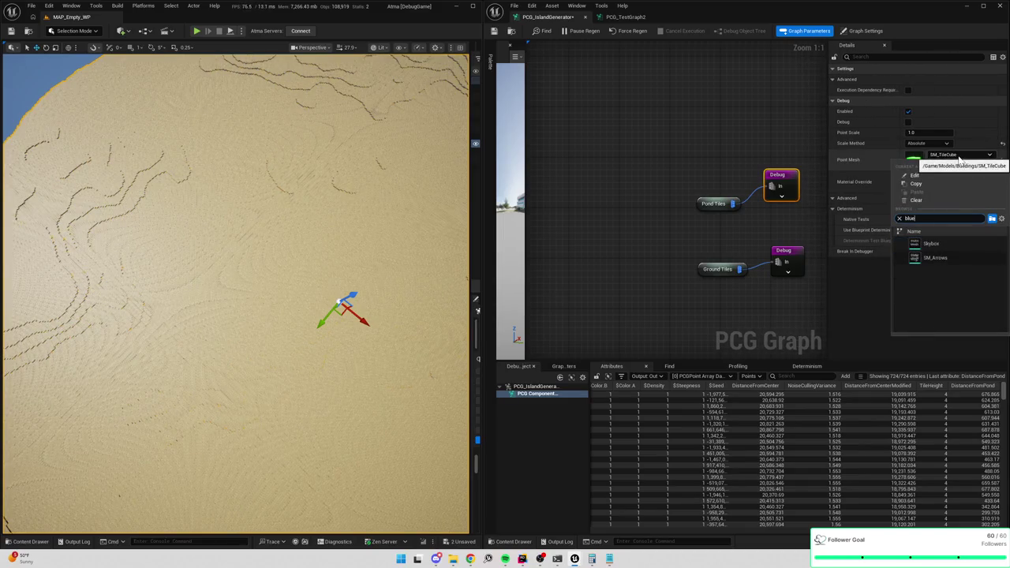
key("BackSpace")
type("water")
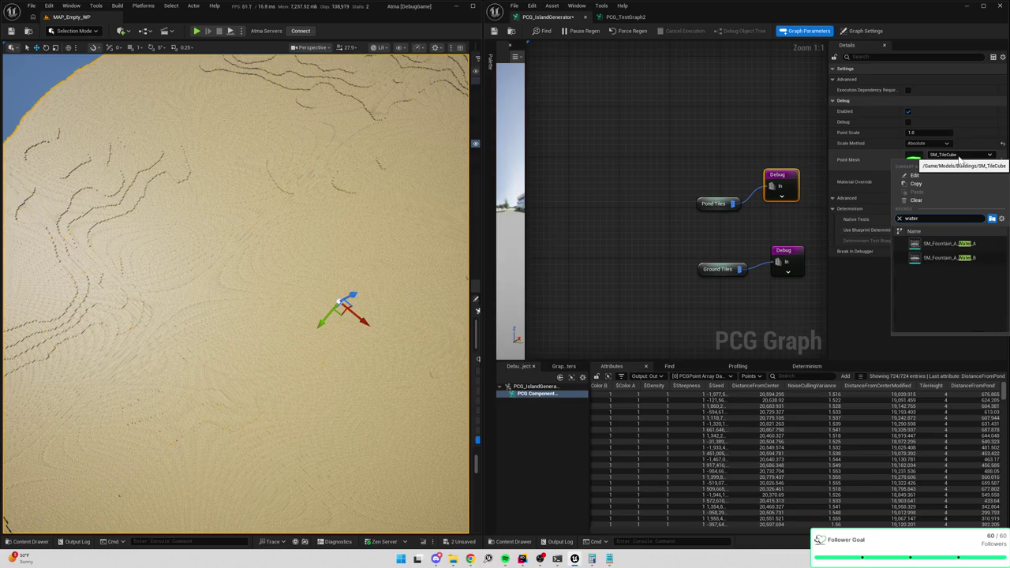
left_click(977, 251)
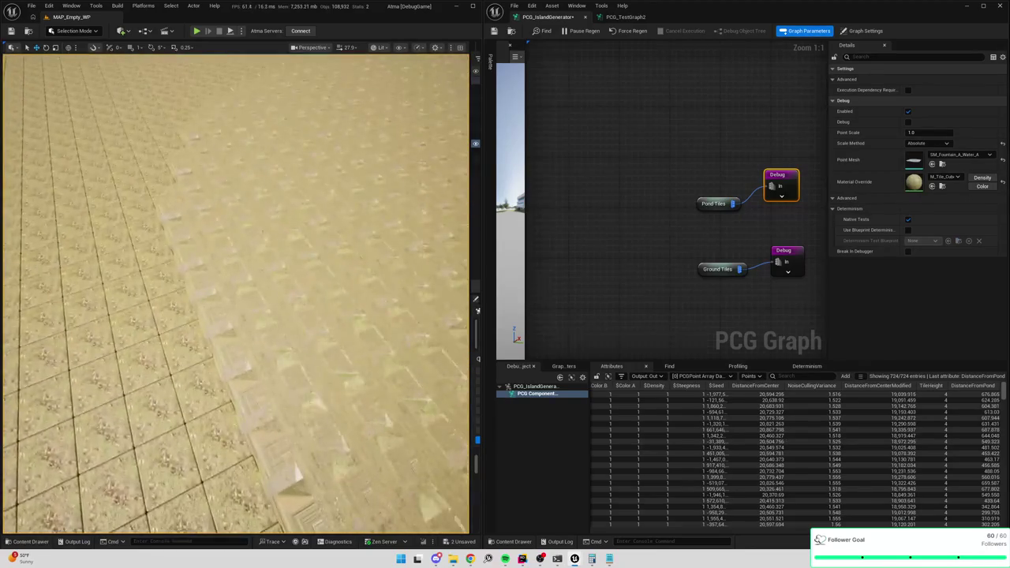
Pan back to the Debug nodes and undo the last change, leaving only the pond area shown.
scroll(618, 251, "down", 3)
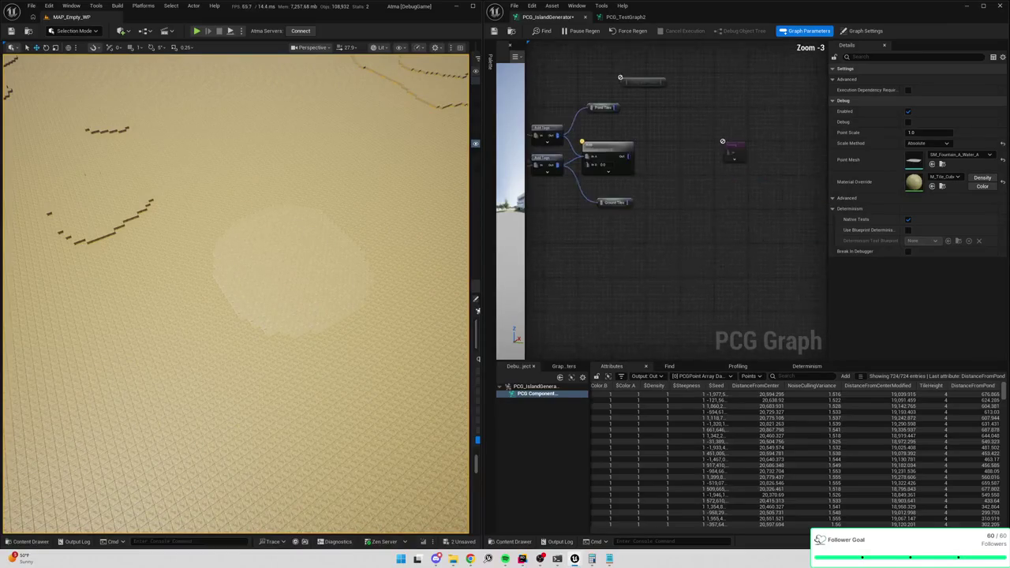
left_click(623, 158)
scroll(667, 141, "down", 1)
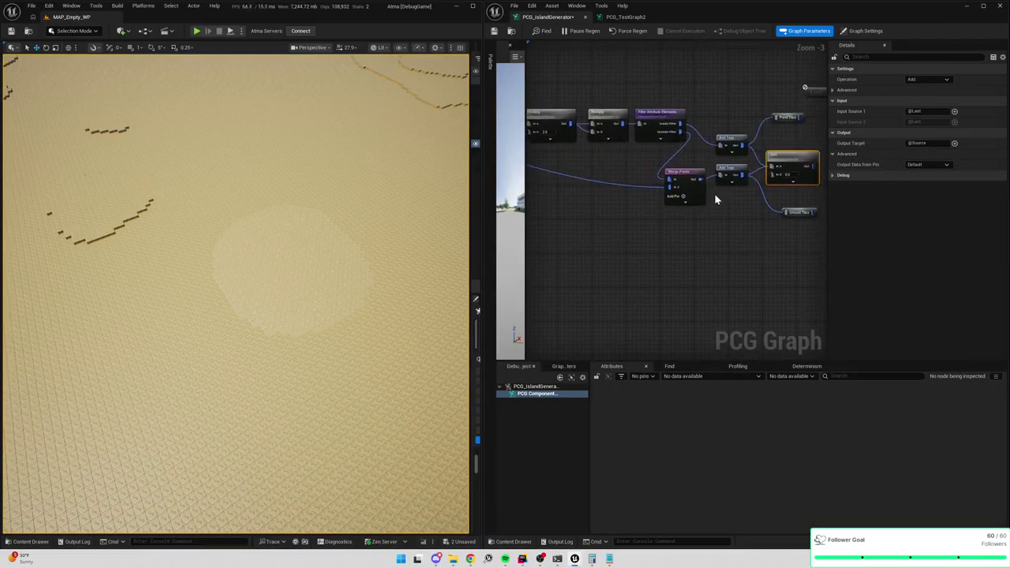
left_click_drag(825, 224, 710, 212)
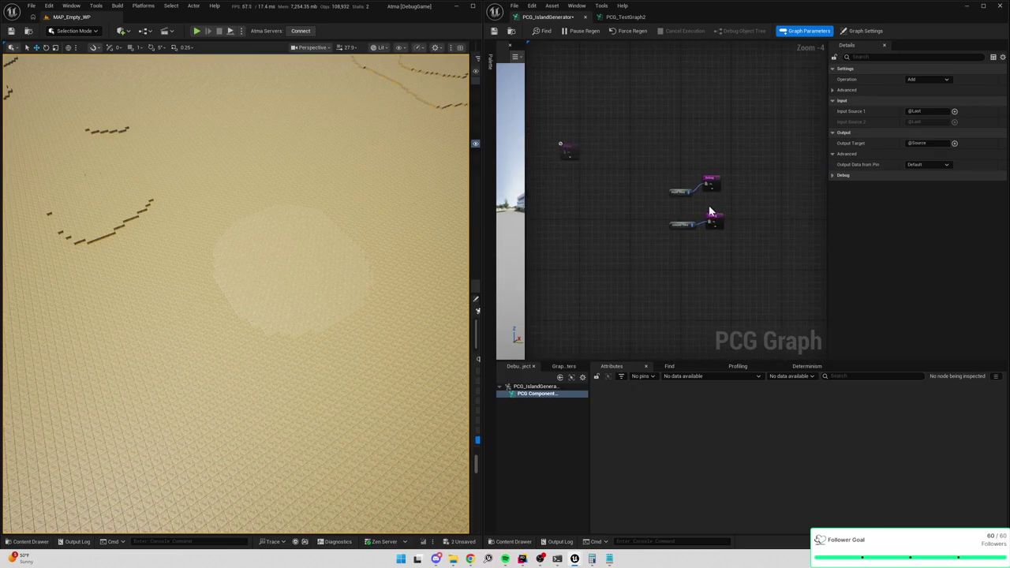
scroll(755, 271, "down", 3)
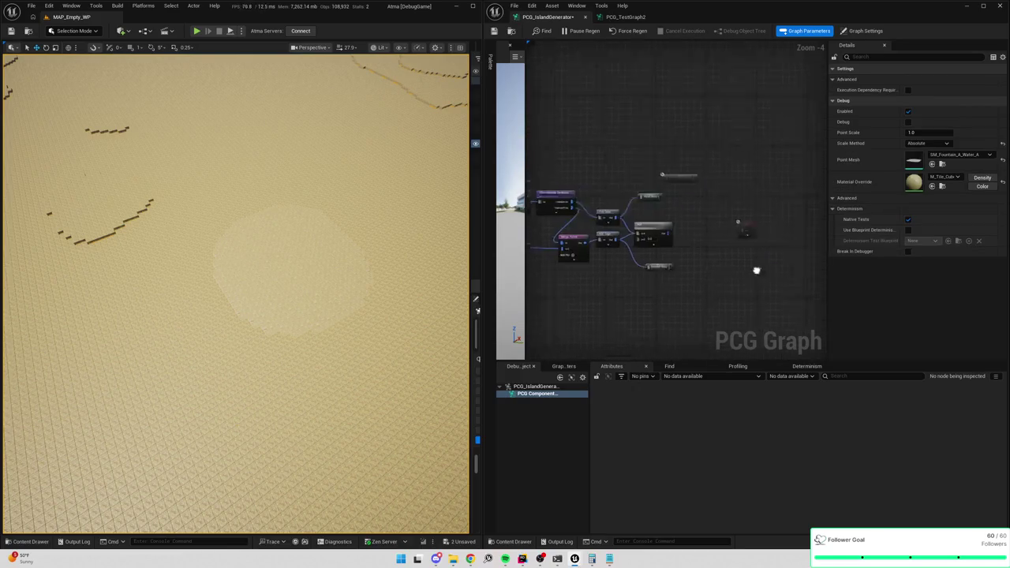
scroll(694, 206, "up", 2)
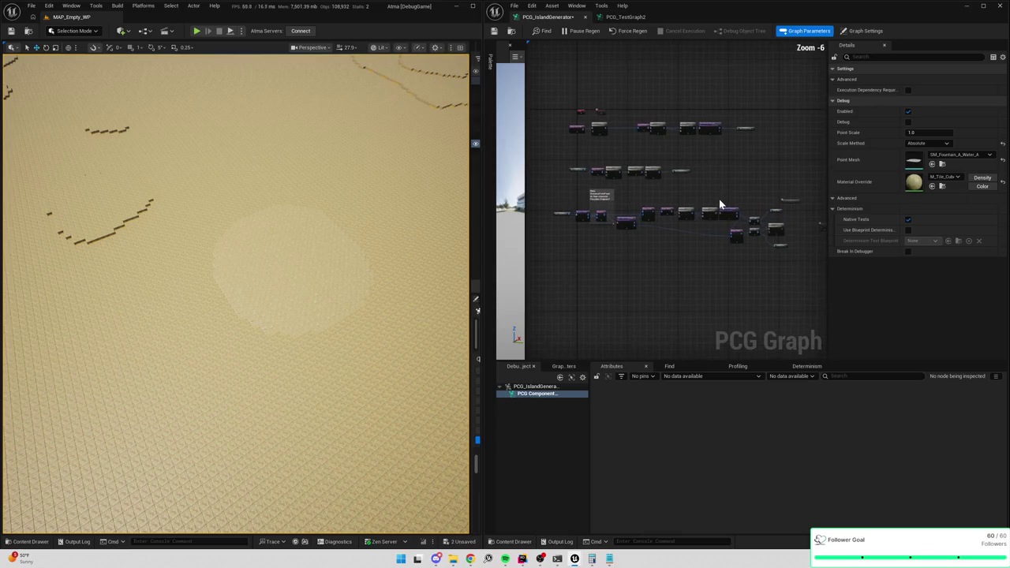
key("ctrl+z")
key("ctrl+z")
key("ctrl+z")
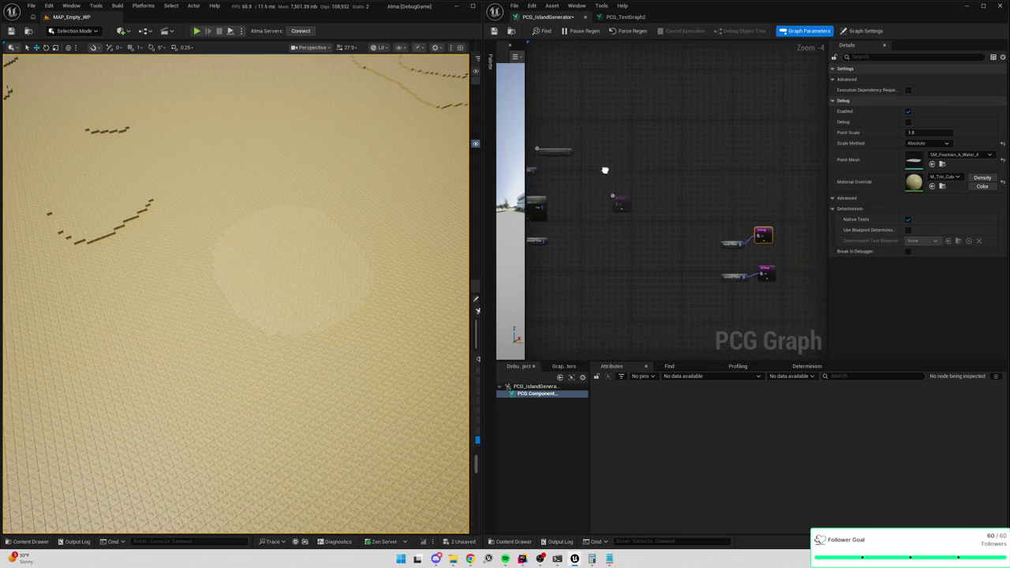
scroll(733, 217, "up", 2)
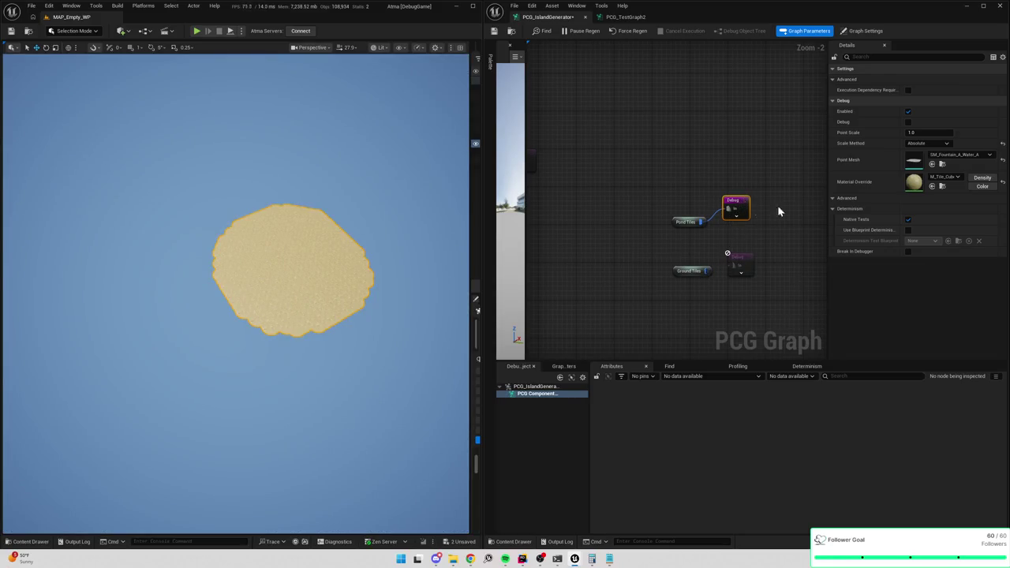
Reset the Debug Point Mesh to PCG_Cube and set Material Override to MI_Water.
left_click(947, 181)
key("Escape")
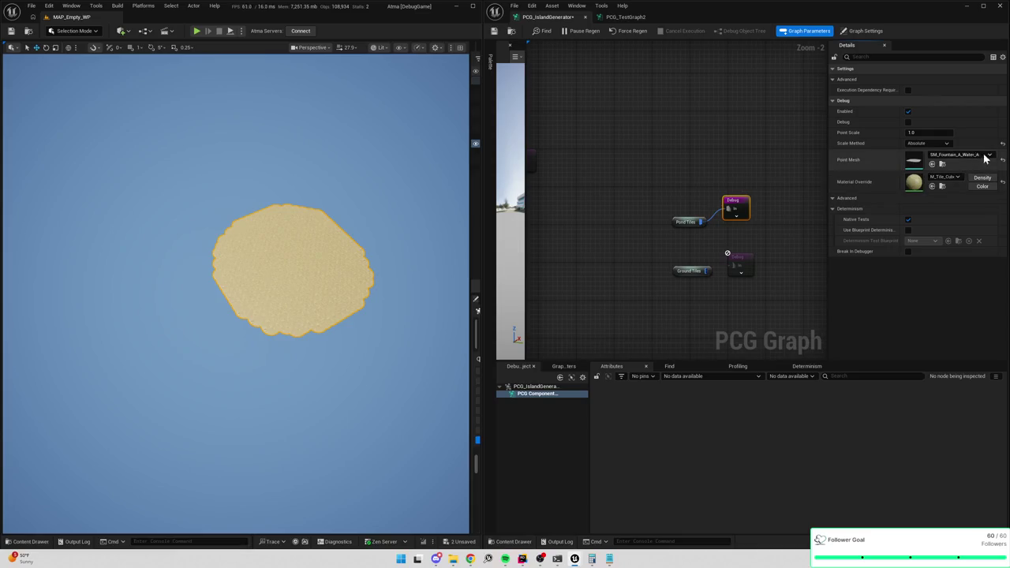
left_click(1002, 160)
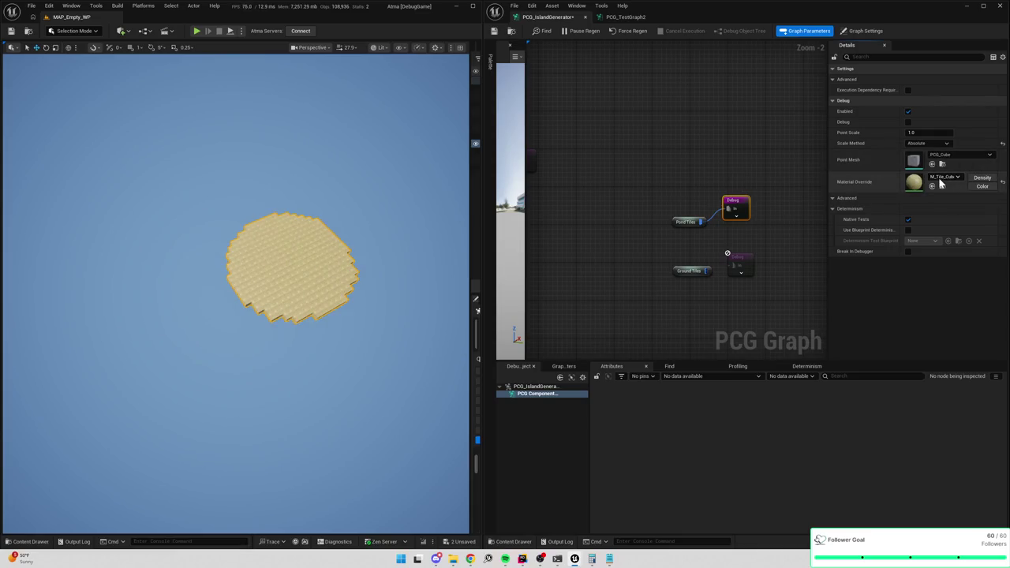
left_click(939, 181)
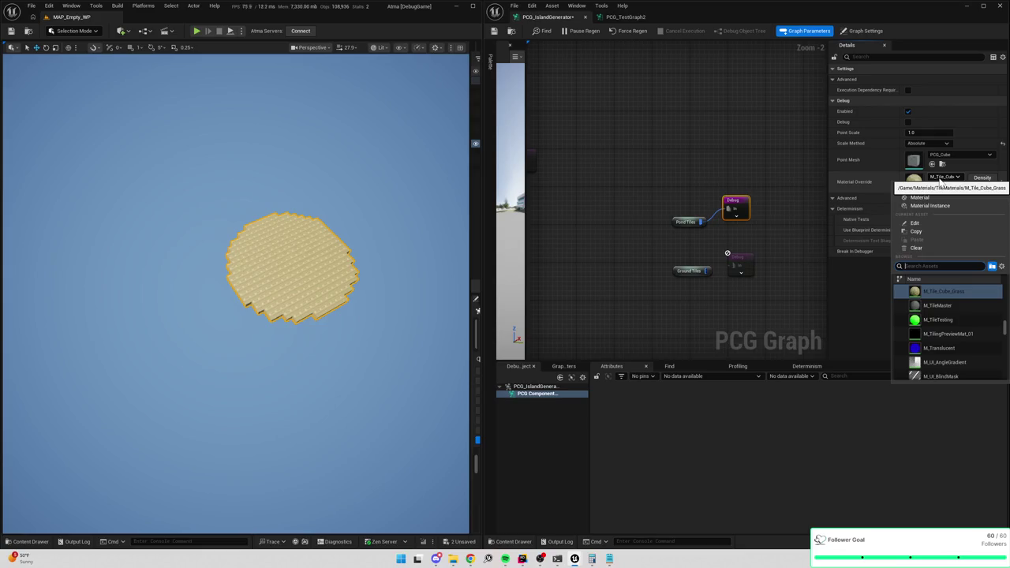
type("water")
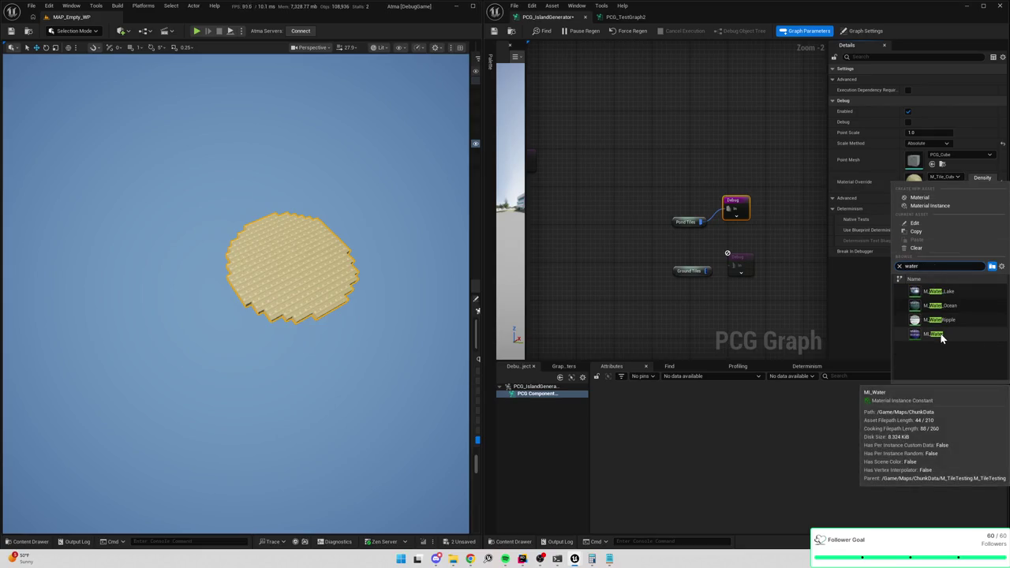
left_click(940, 335)
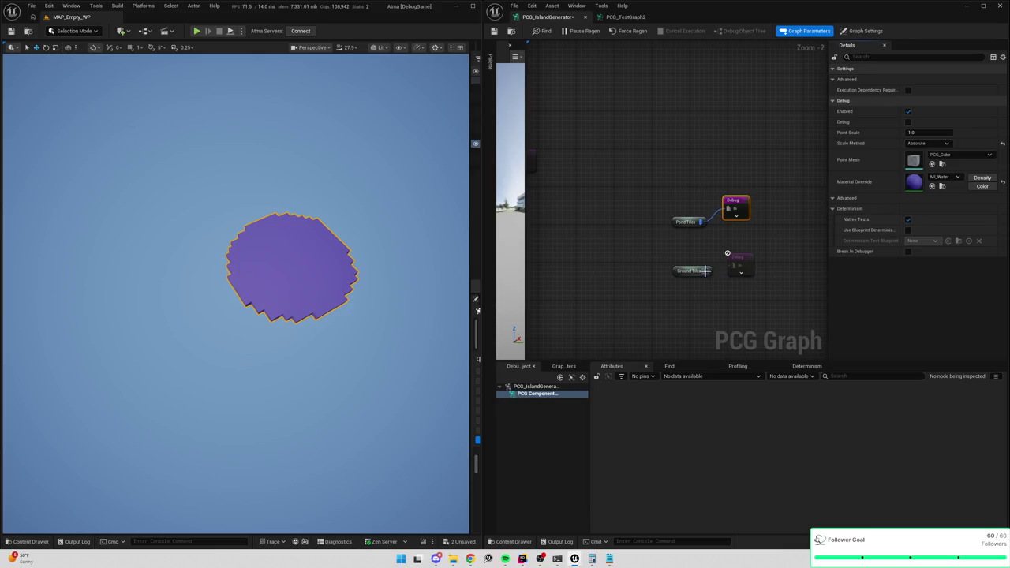
Add a Debug node fed by Ground Tiles, frame the island, and save all changes.
left_click_drag(705, 270, 736, 266)
type("debug")
key("Return")
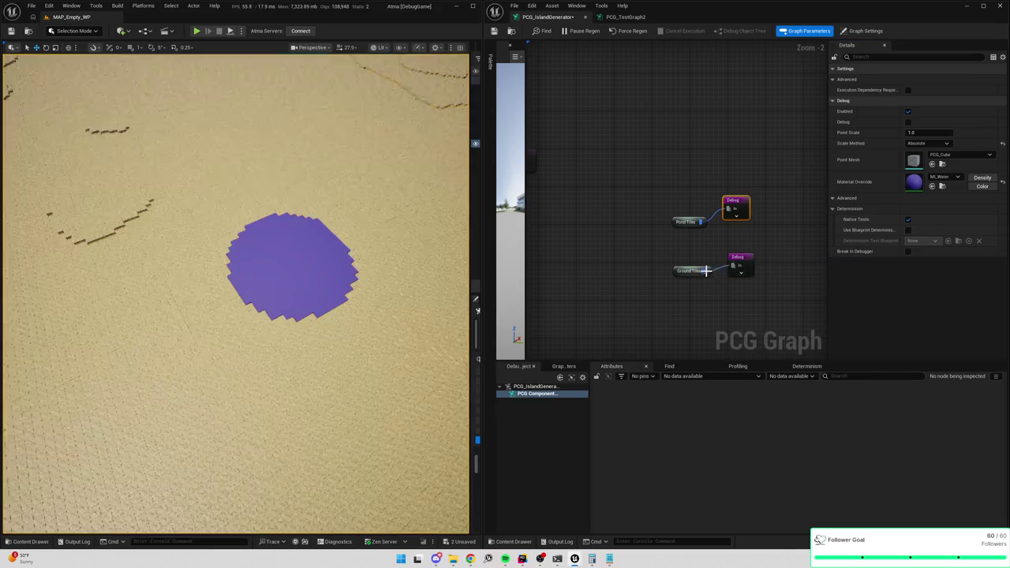
key("f")
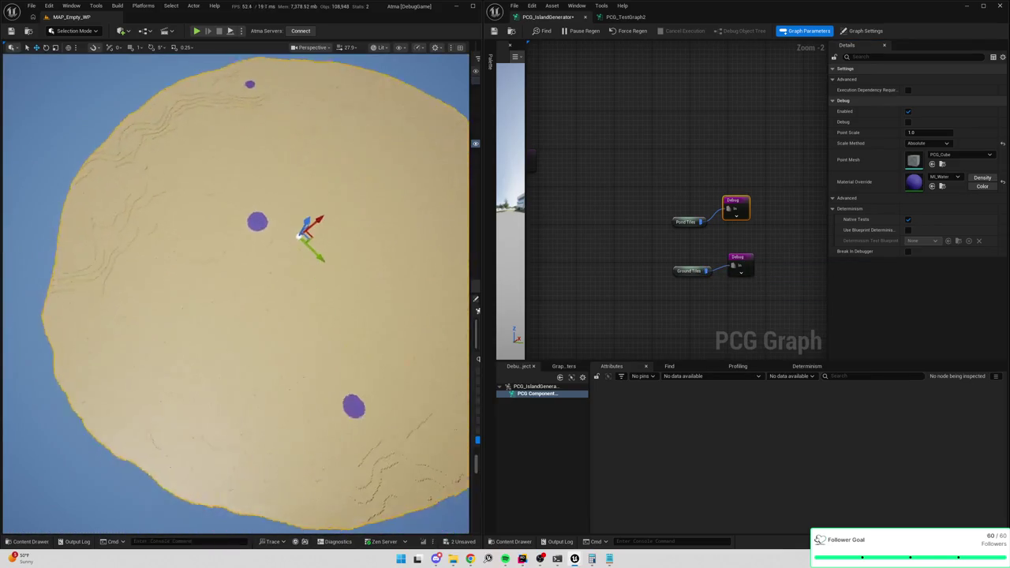
scroll(235, 292, "up", 5)
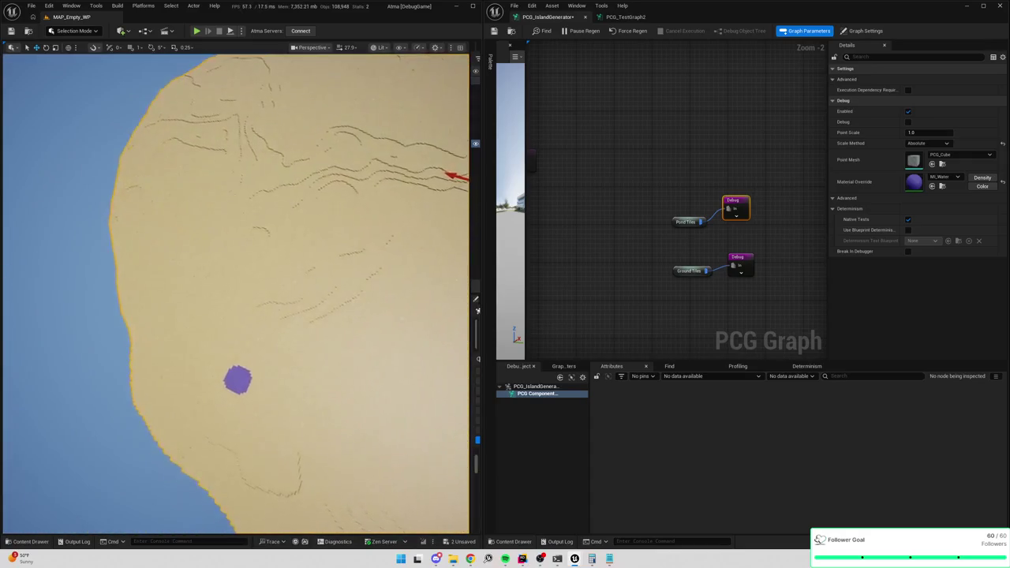
scroll(235, 292, "down", 5)
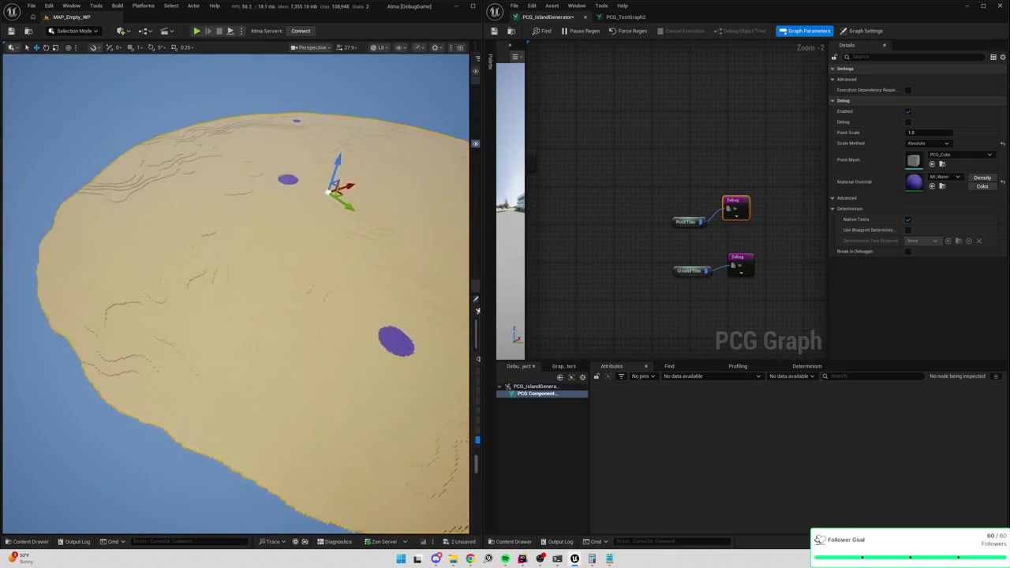
scroll(235, 292, "down", 2)
key("ctrl+s")
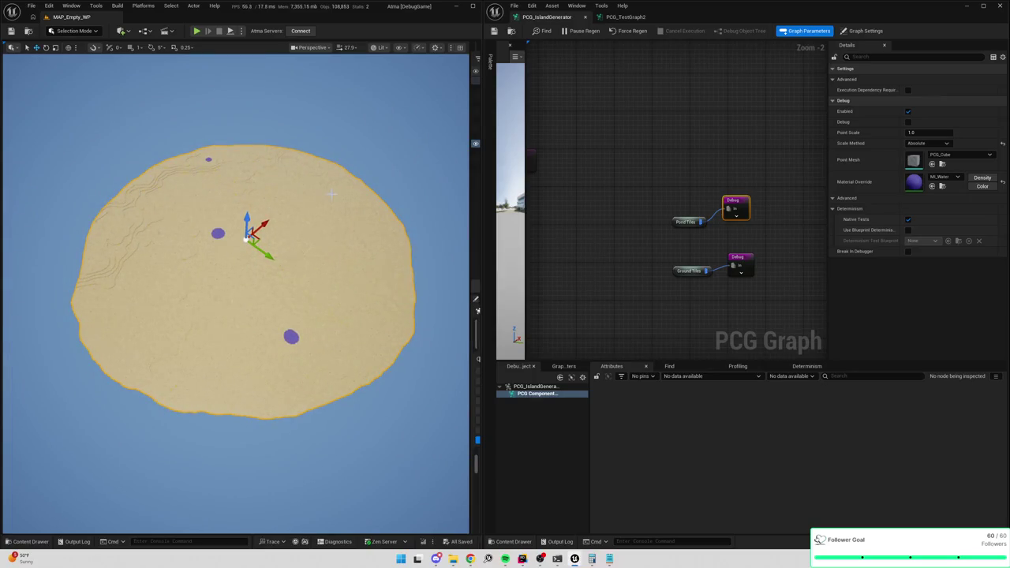
mouse_move(482, 197)
left_mouse_down()
mouse_move(538, 202)
mouse_move(429, 203)
left_mouse_up()
Drag the PCG_IslandGenerator Seed value from 12 up to 199.
scroll(485, 442, "down", 2)
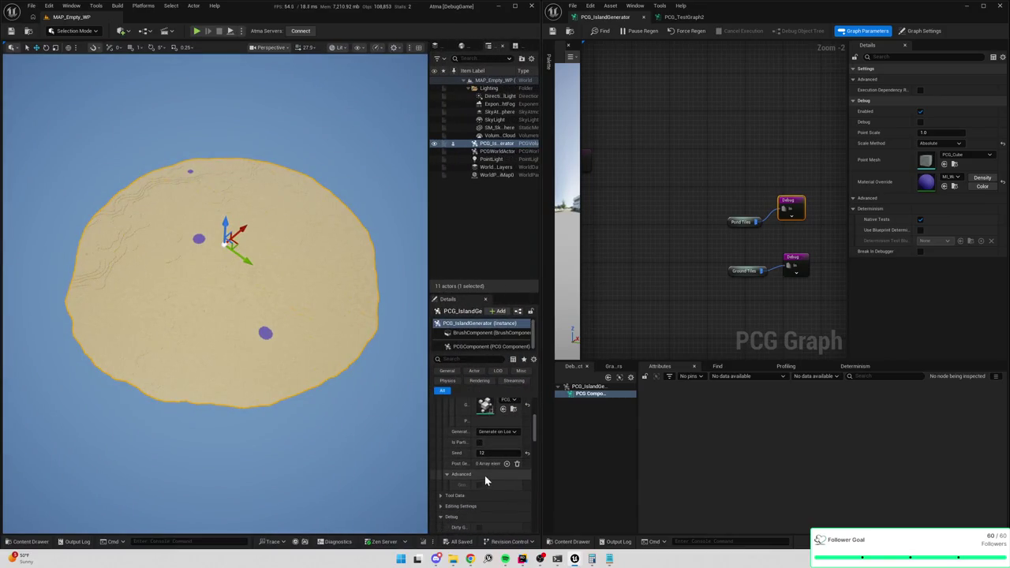
left_click_drag(494, 461, 509, 462)
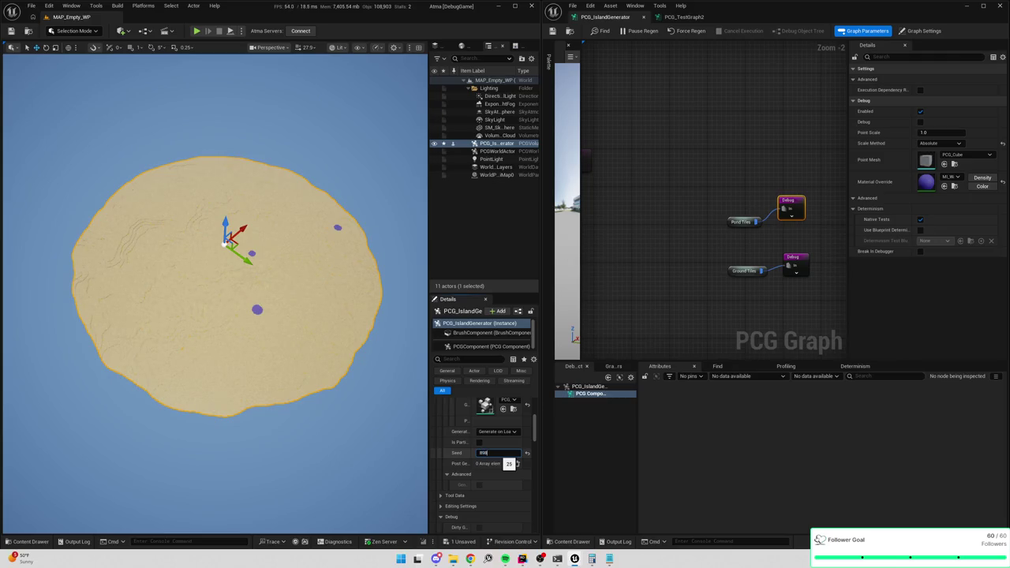
left_click_drag(509, 463, 509, 463)
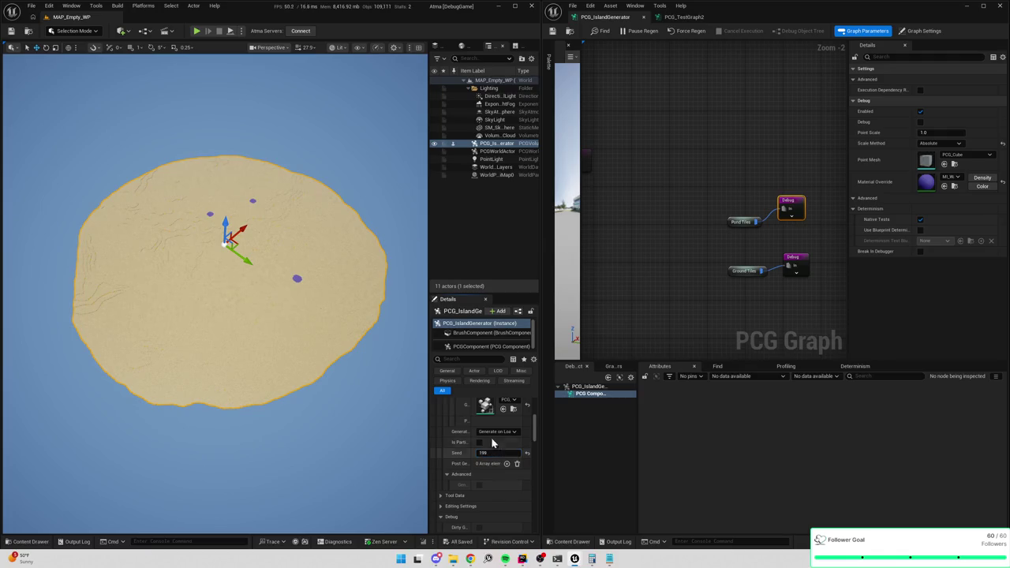